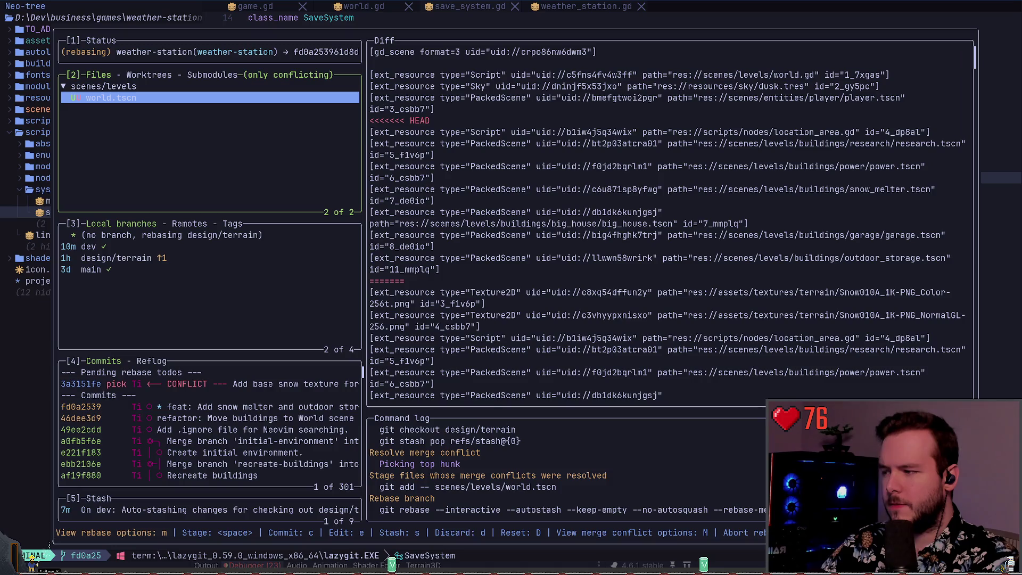
Expand scenes/levels and open world.tscn's merge conflicts.
{"action": "left_click", "coordinate": [104, 86]}
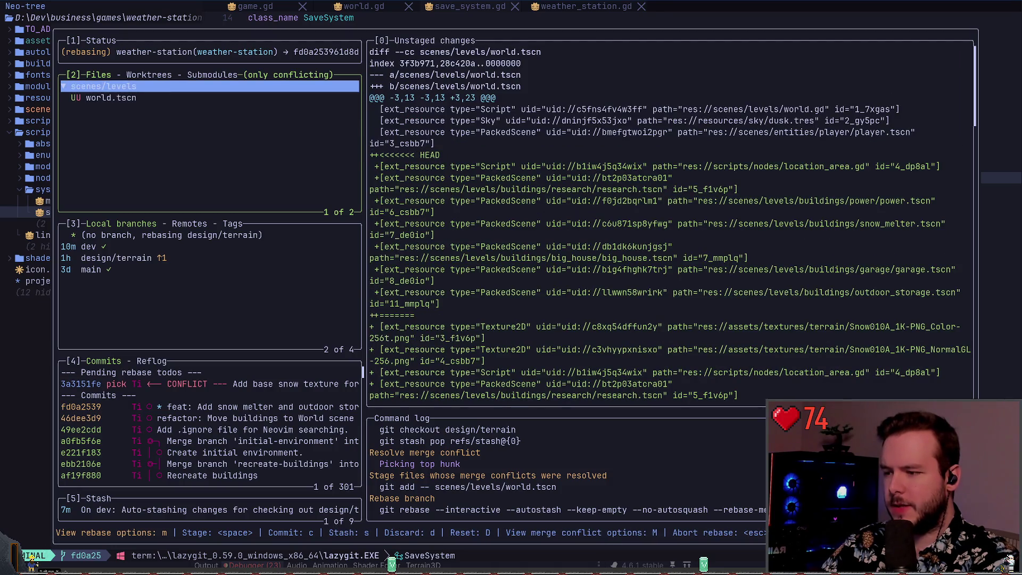
{"action": "key", "text": "Return"}
{"action": "key", "text": "Return"}
{"action": "key", "text": "Down"}
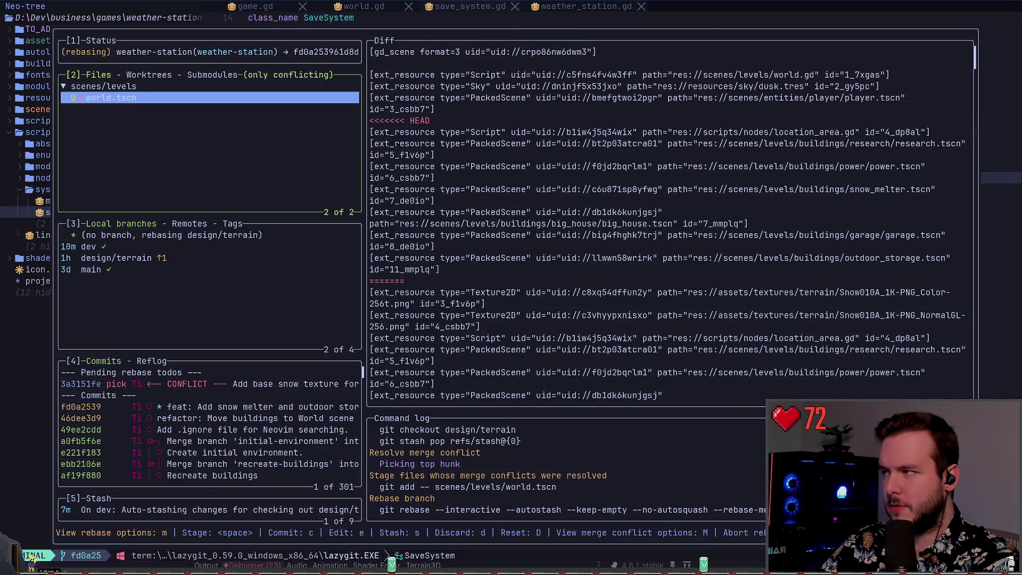
{"action": "key", "text": "Return"}
{"action": "key", "text": "Down"}
Compare the HEAD and incoming hunks, keeping the incoming snow-texture hunk for the first conflict.
{"action": "key", "text": "Up"}
{"action": "key", "text": "Down"}
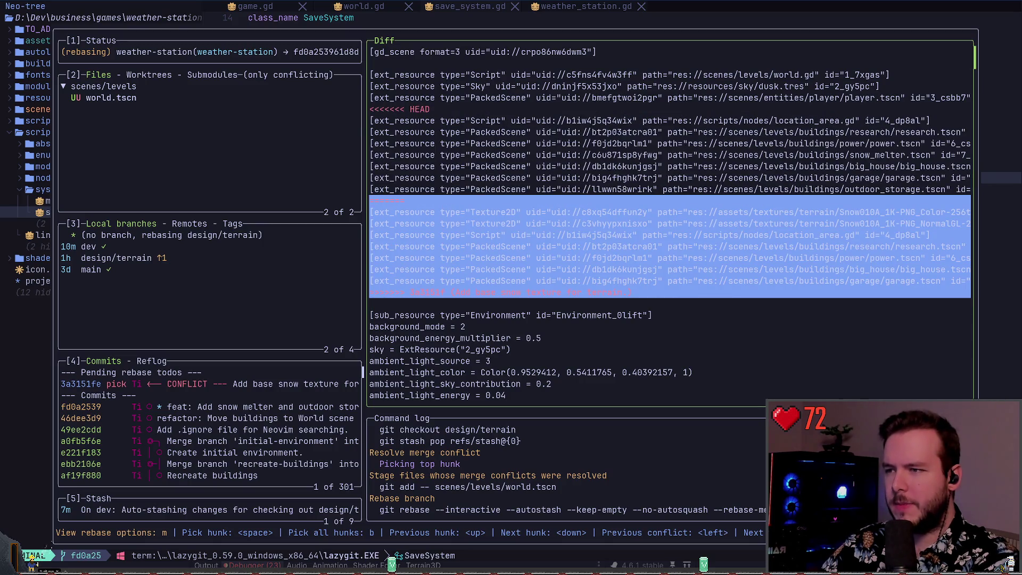
{"action": "key", "text": "Up"}
{"action": "key", "text": "Down"}
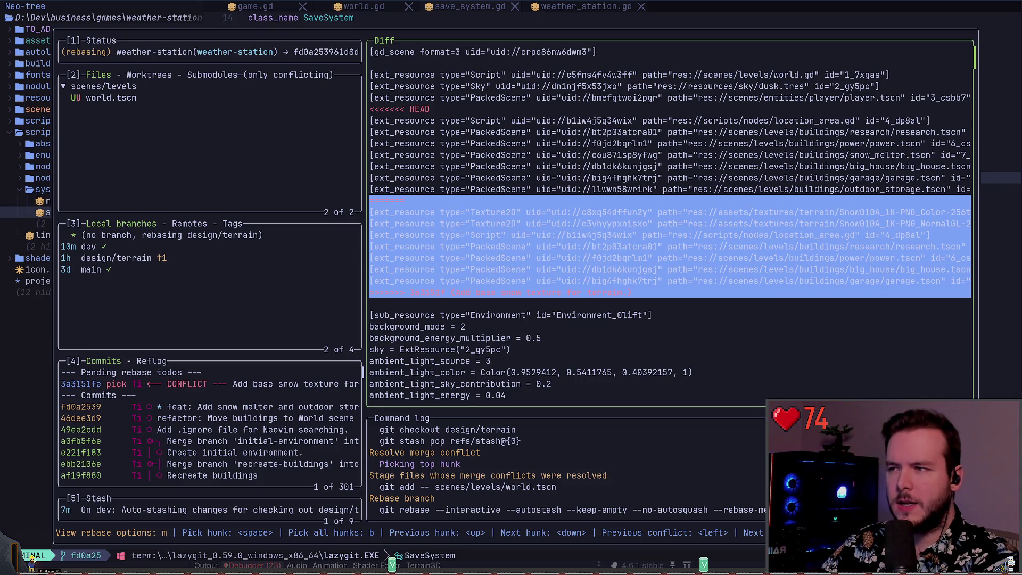
{"action": "key", "text": "Up"}
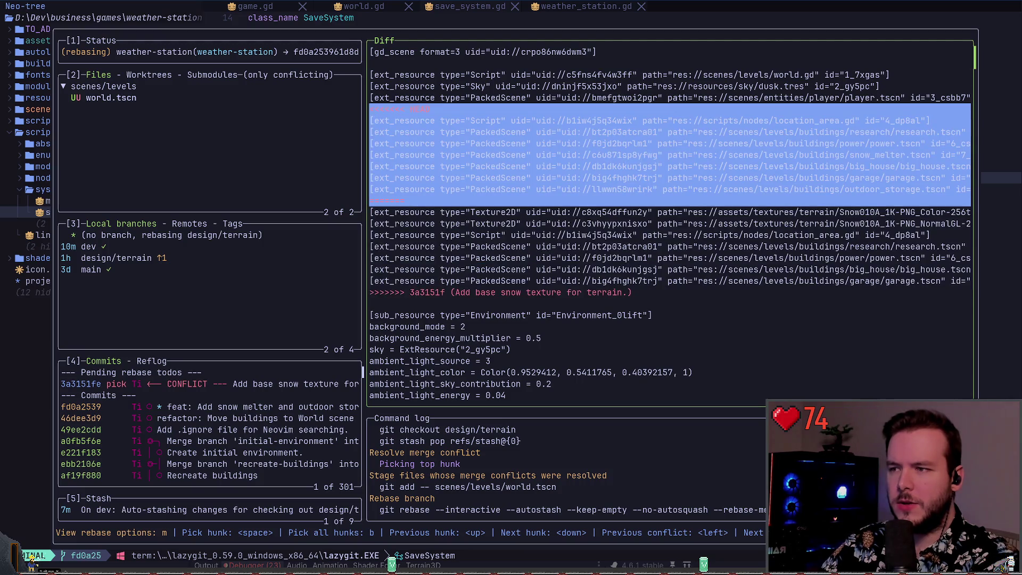
{"action": "key", "text": "Down"}
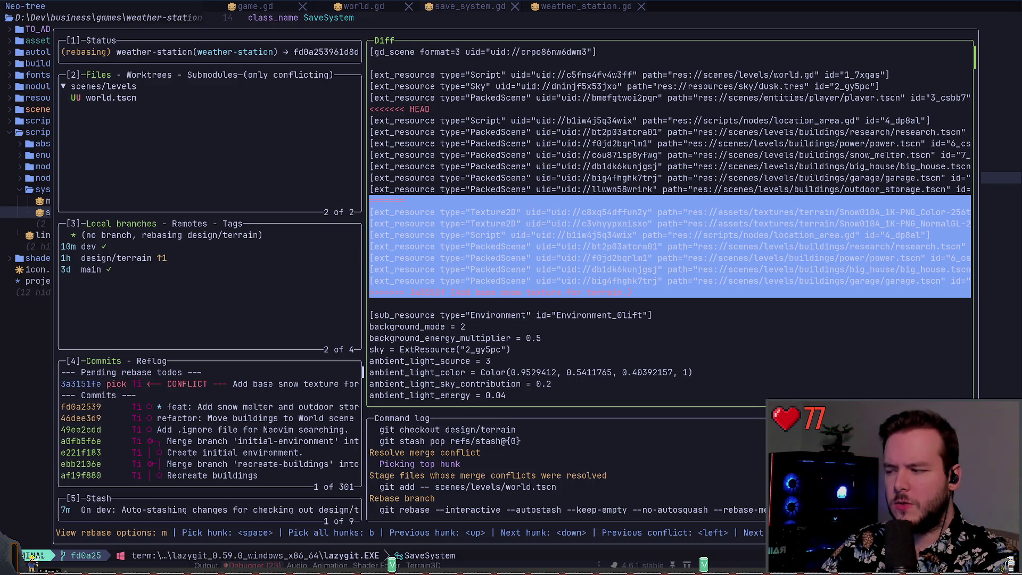
{"action": "key", "text": "Up"}
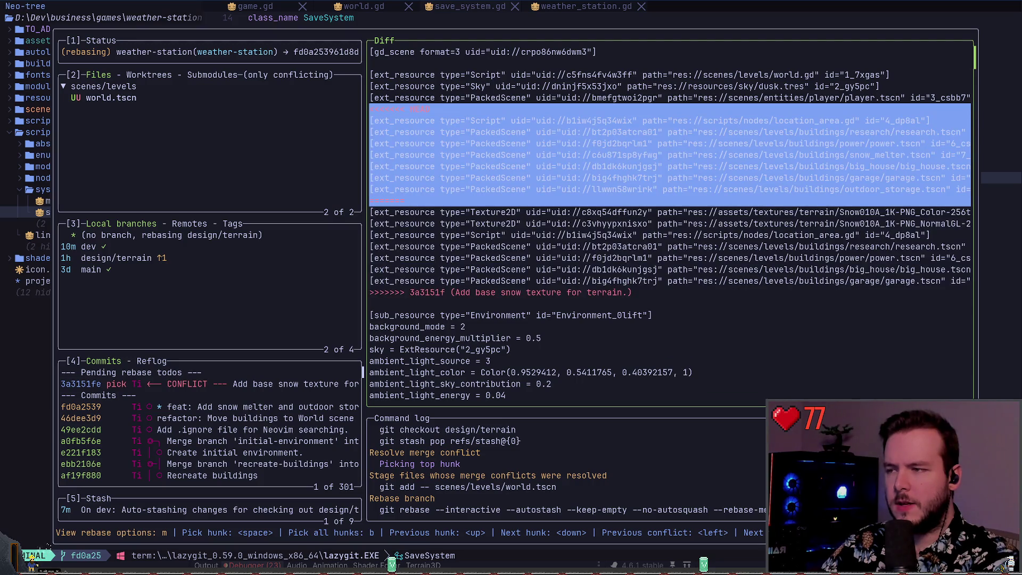
{"action": "key", "text": "Down"}
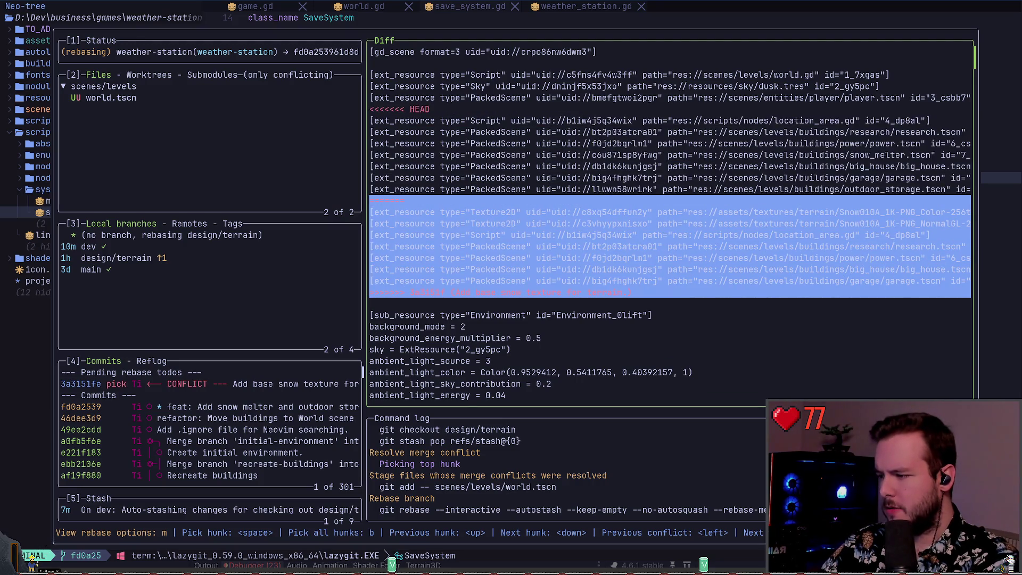
{"action": "key", "text": "space"}
{"action": "key", "text": "Up"}
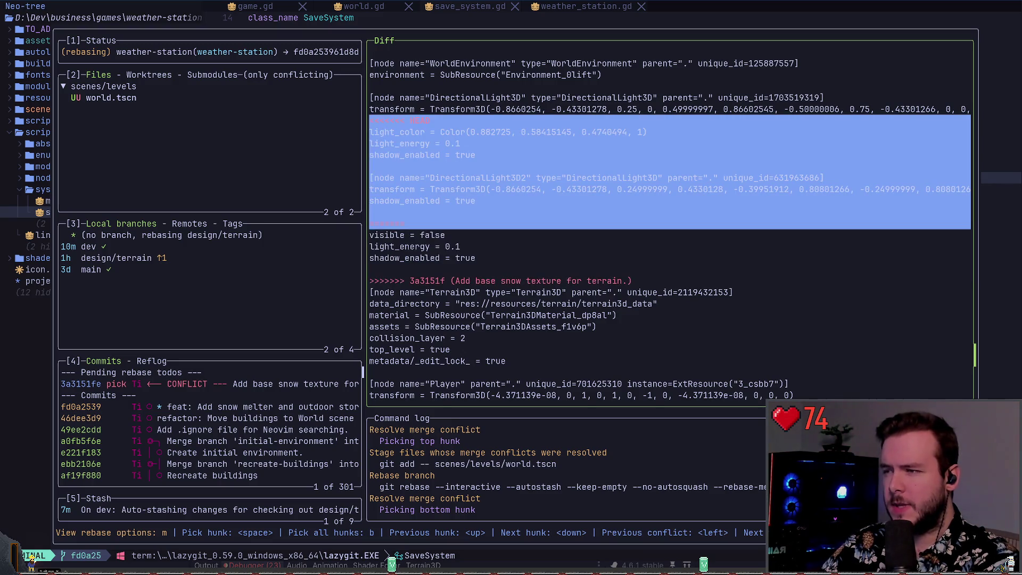
Keep the top HEAD hunk for the second world.tscn conflict.
{"action": "key", "text": "Down"}
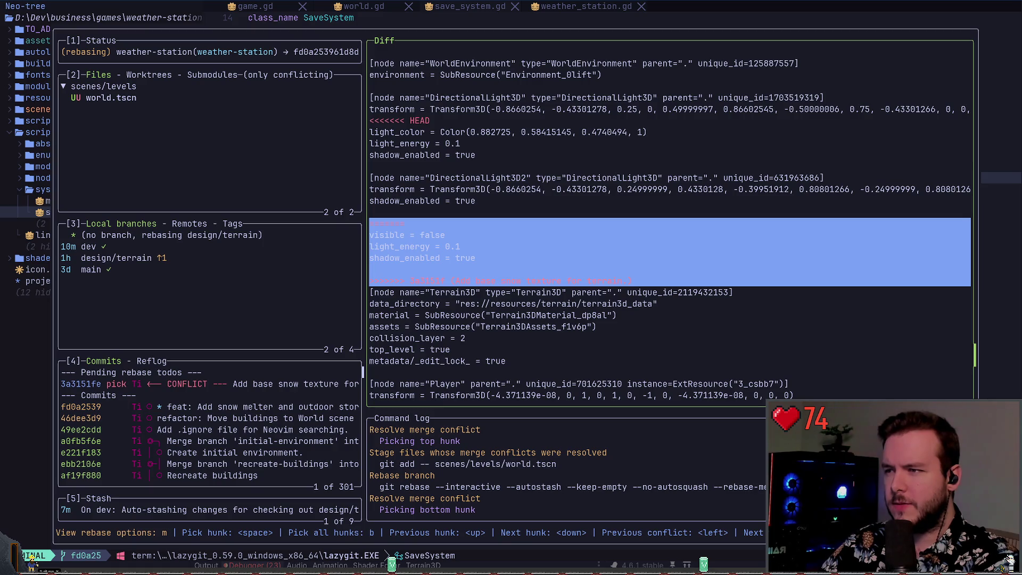
{"action": "key", "text": "Up"}
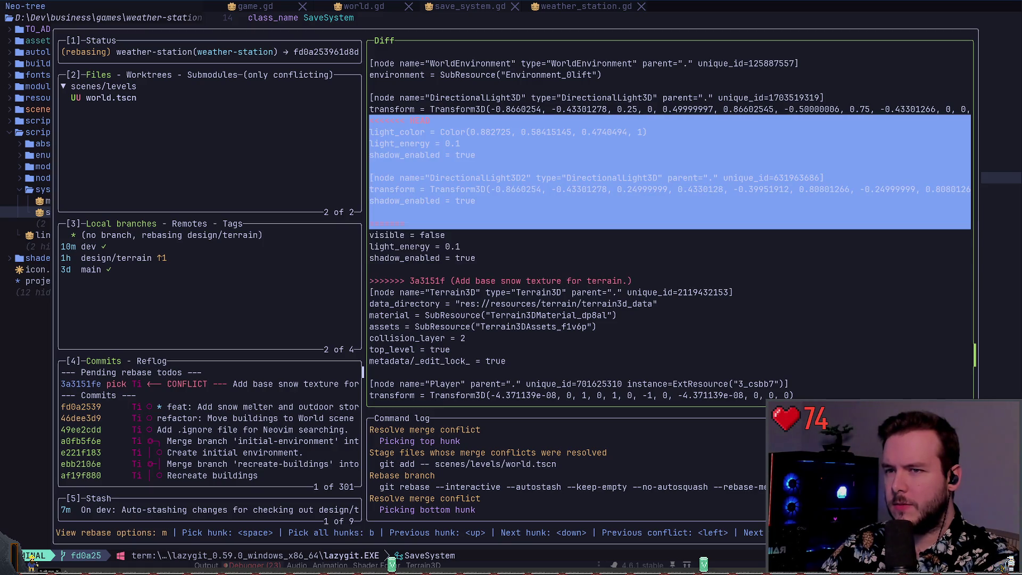
{"action": "key", "text": "space"}
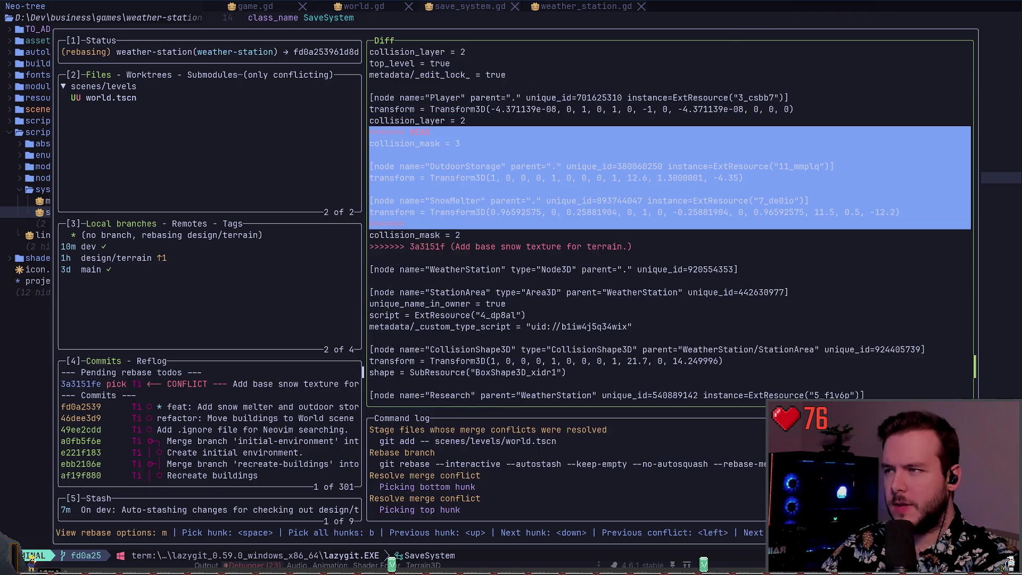
Resolve the last conflict with the incoming collision_mask = 2 hunk over collision_mask = 3.
{"action": "key", "text": "Down"}
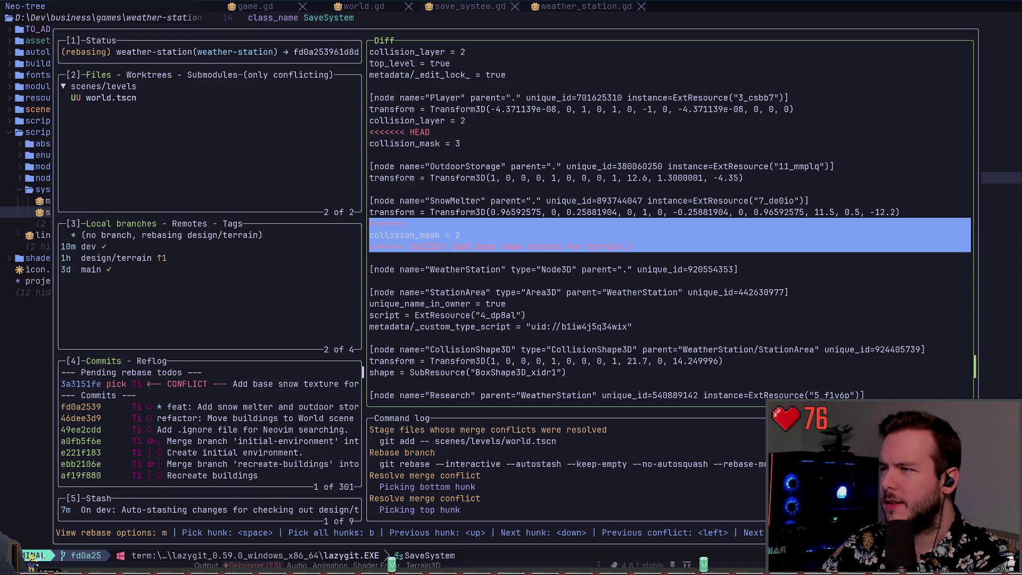
{"action": "key", "text": "Up"}
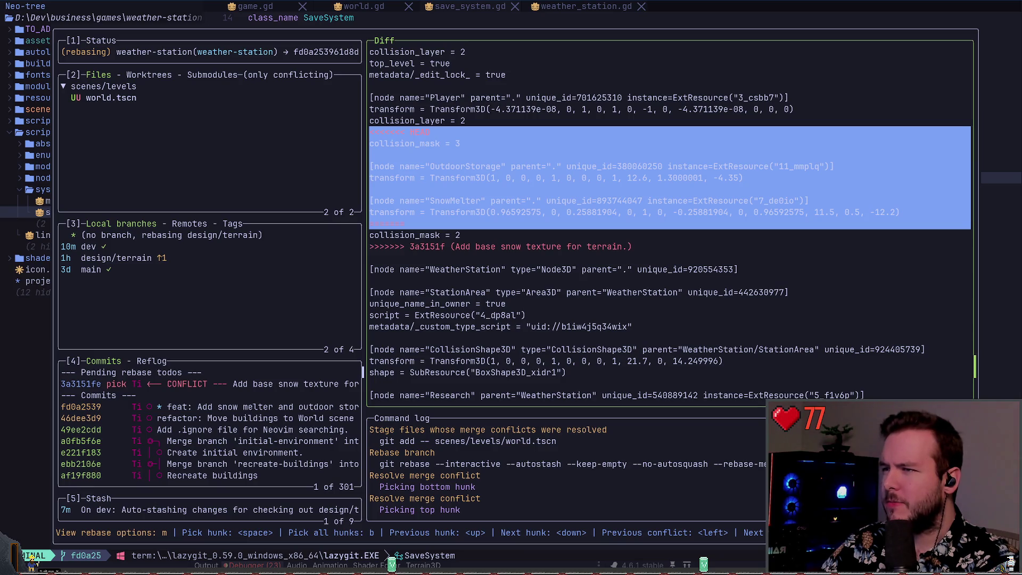
{"action": "key", "text": "Down"}
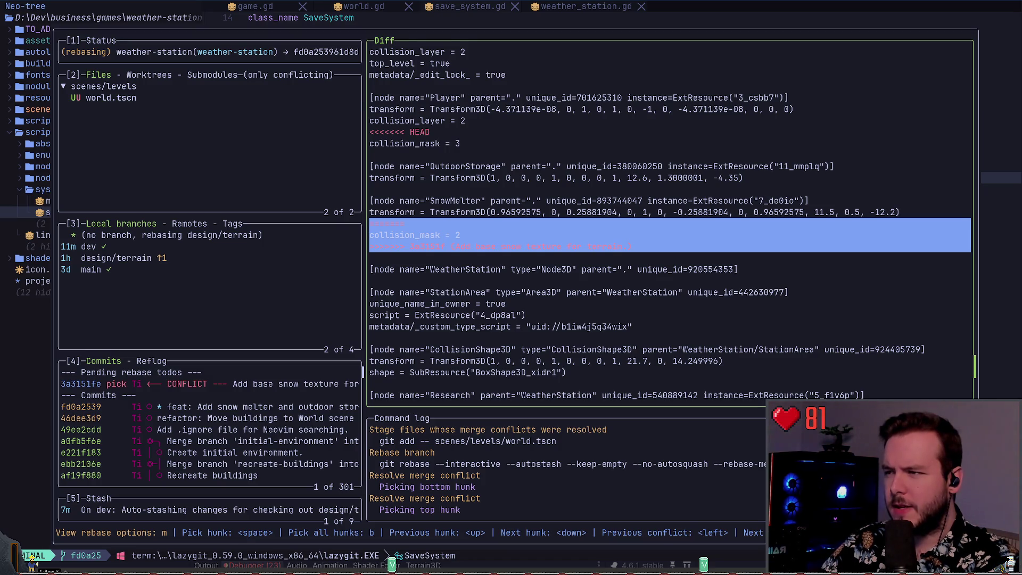
{"action": "key", "text": "space"}
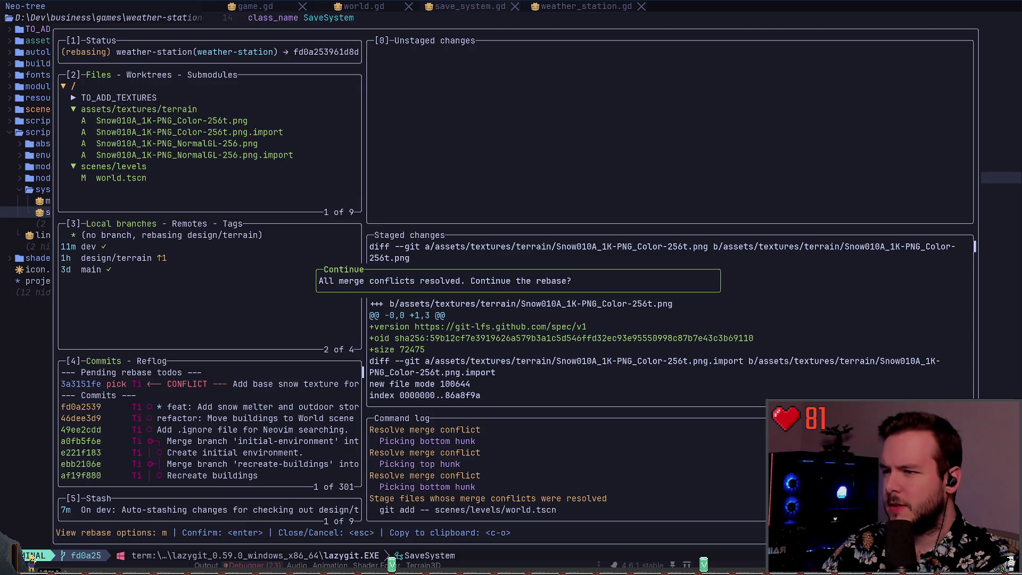
Continue the rebase, auto-staging the modified files.
{"action": "key", "text": "Return"}
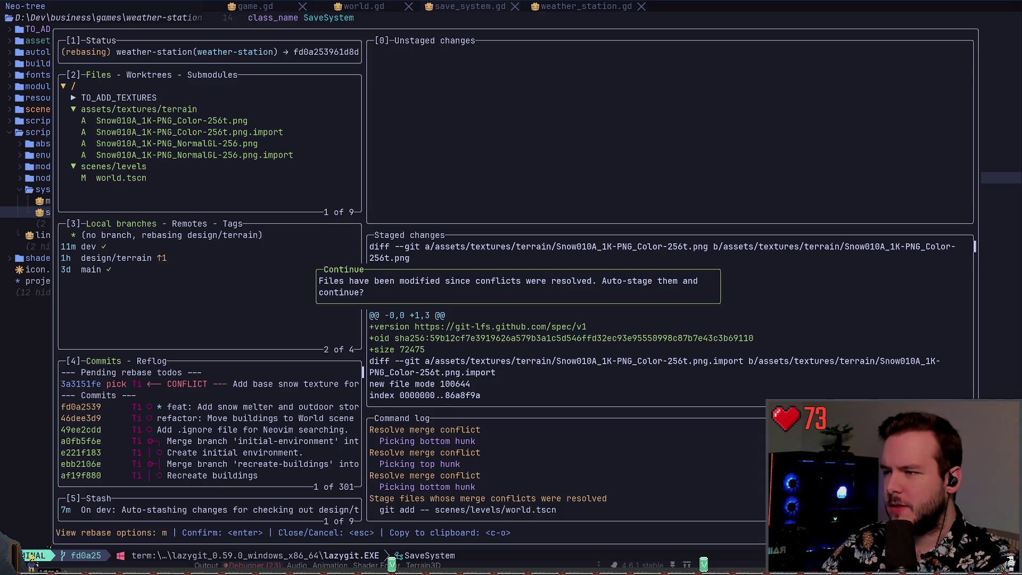
{"action": "key", "text": "Return"}
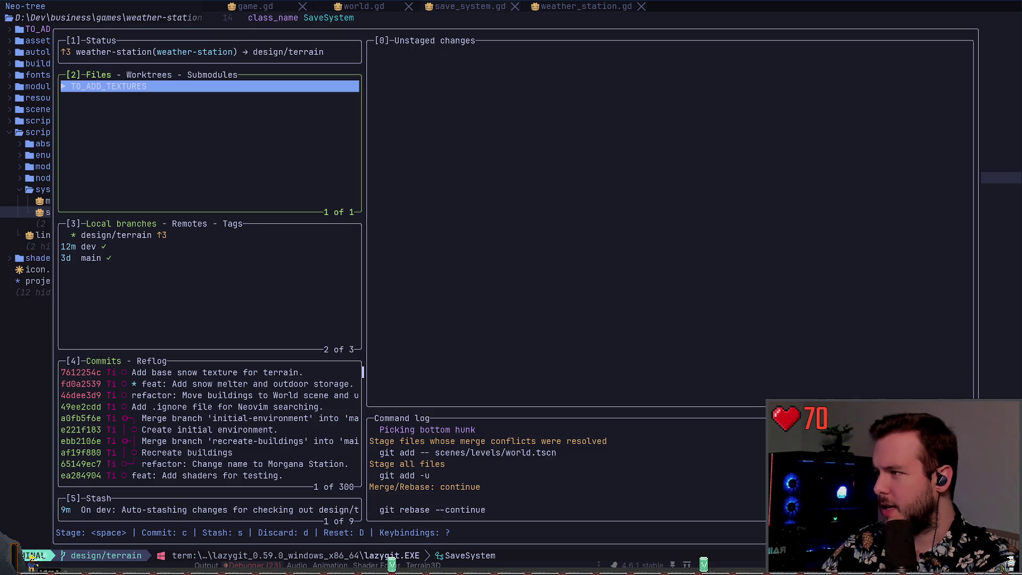
In Local branches, compare design/terrain's commit log with dev's, ending on design/terrain.
{"action": "key", "text": "3"}
{"action": "key", "text": "Up"}
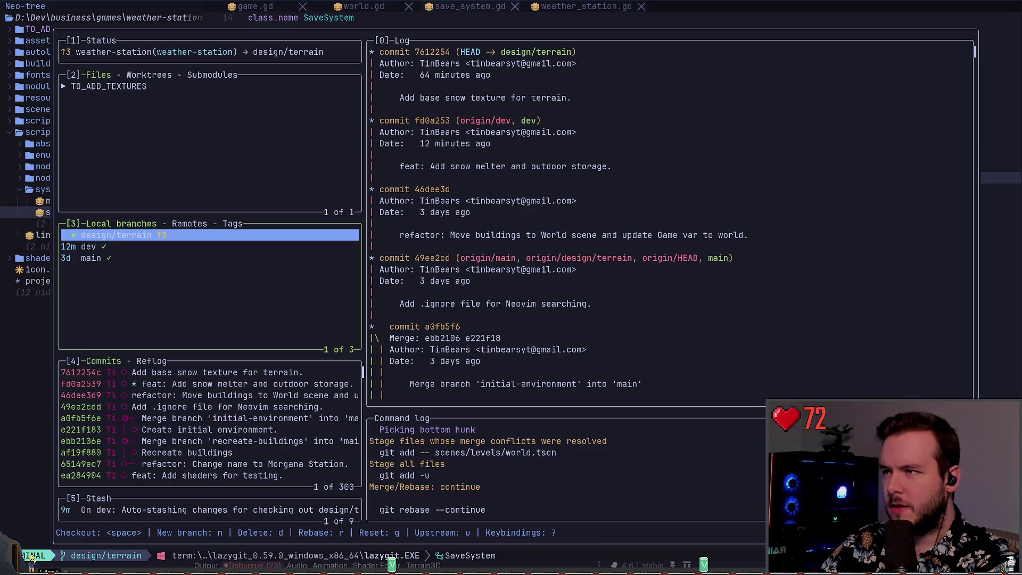
{"action": "key", "text": "j"}
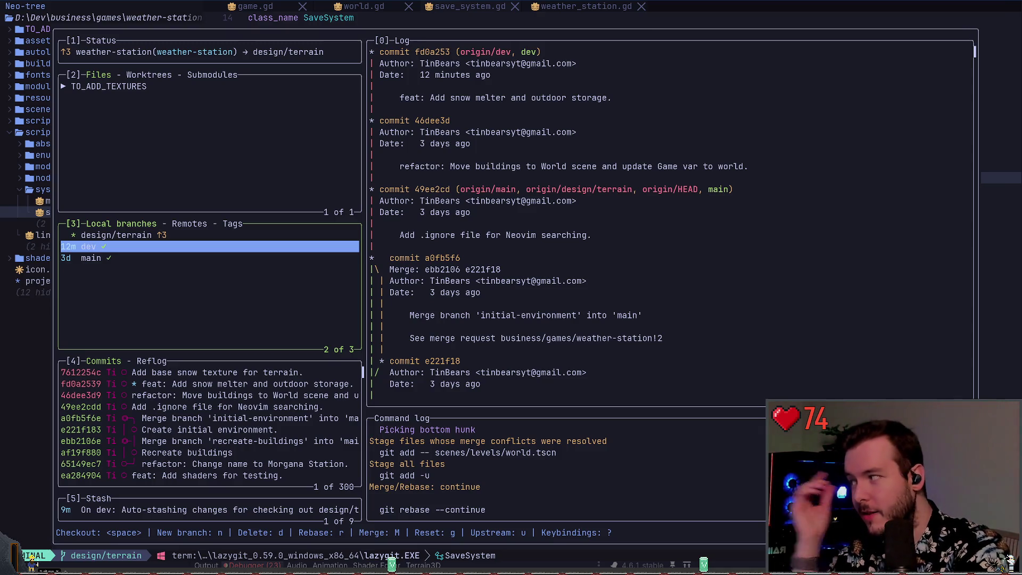
{"action": "key", "text": "k"}
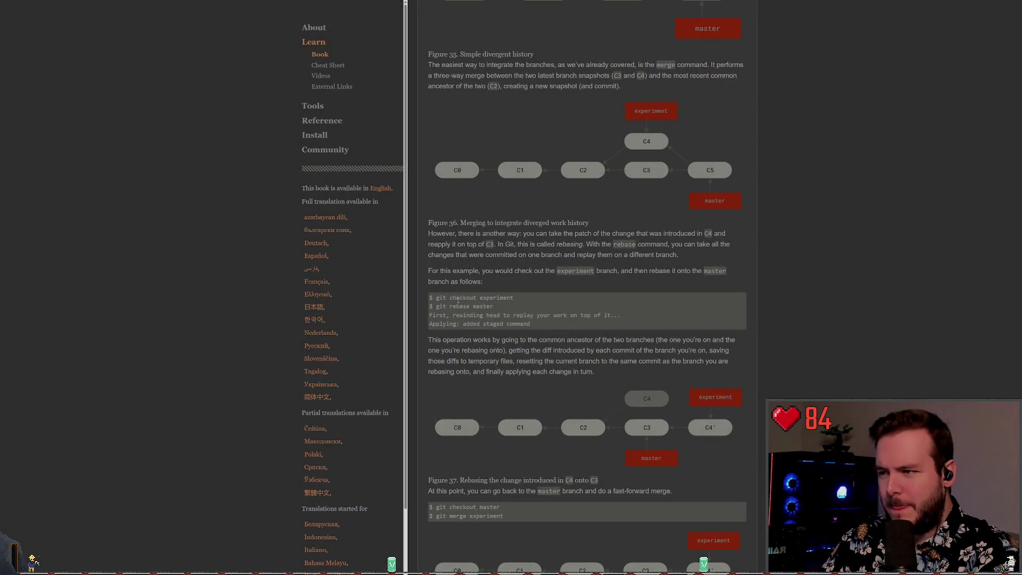
Select 'experiment' in the checkout example and scroll down to Figure 38's fast-forward merge.
{"action": "double_click", "coordinate": [485, 297]}
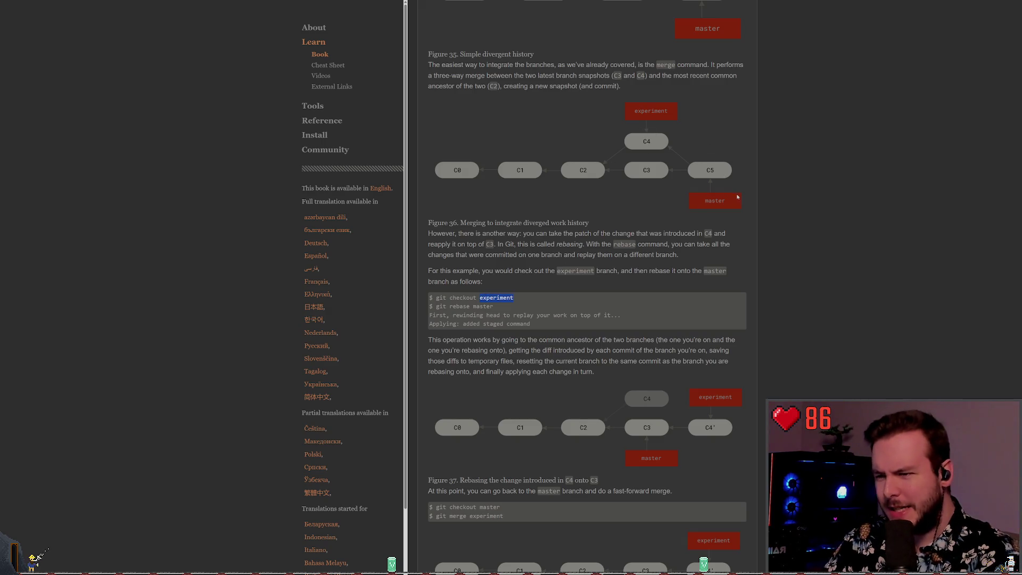
{"action": "scroll", "coordinate": [708, 298], "scroll_direction": "down", "scroll_amount": 3}
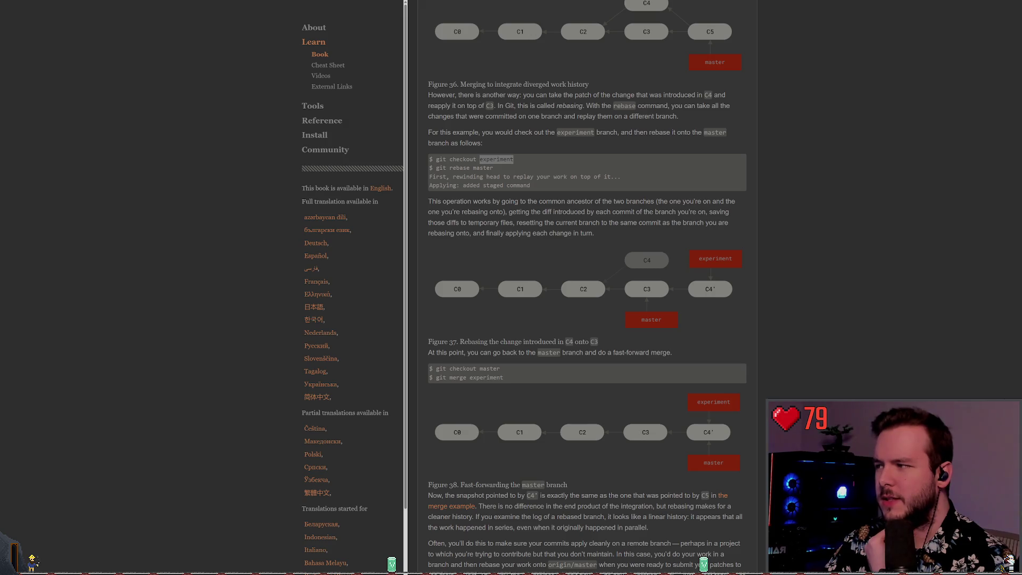
Flip between the dev and design/terrain histories, ending with dev selected.
{"action": "key", "text": "Down"}
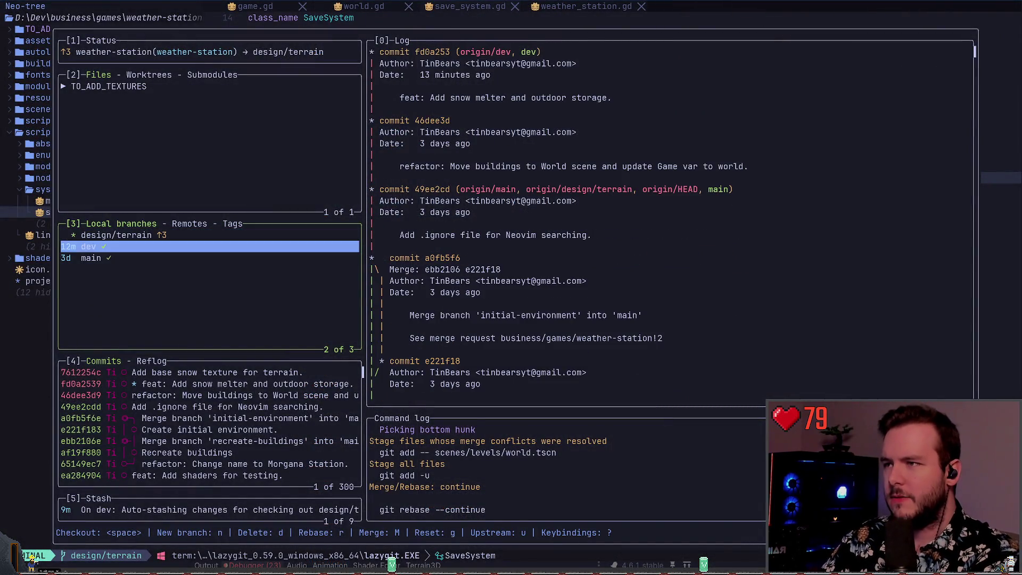
{"action": "key", "text": "Up"}
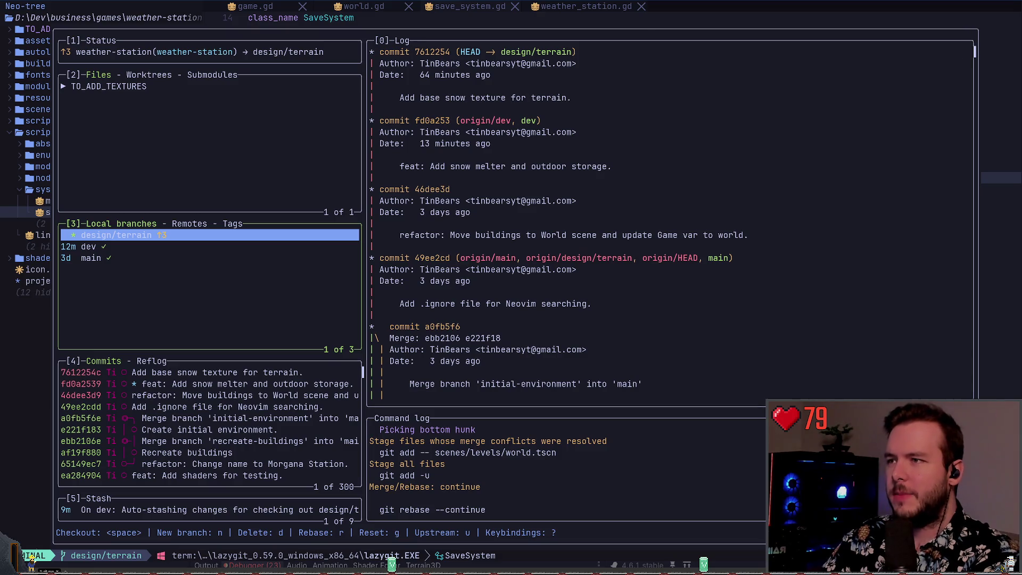
{"action": "key", "text": "Down"}
{"action": "key", "text": "Up"}
{"action": "key", "text": "Down"}
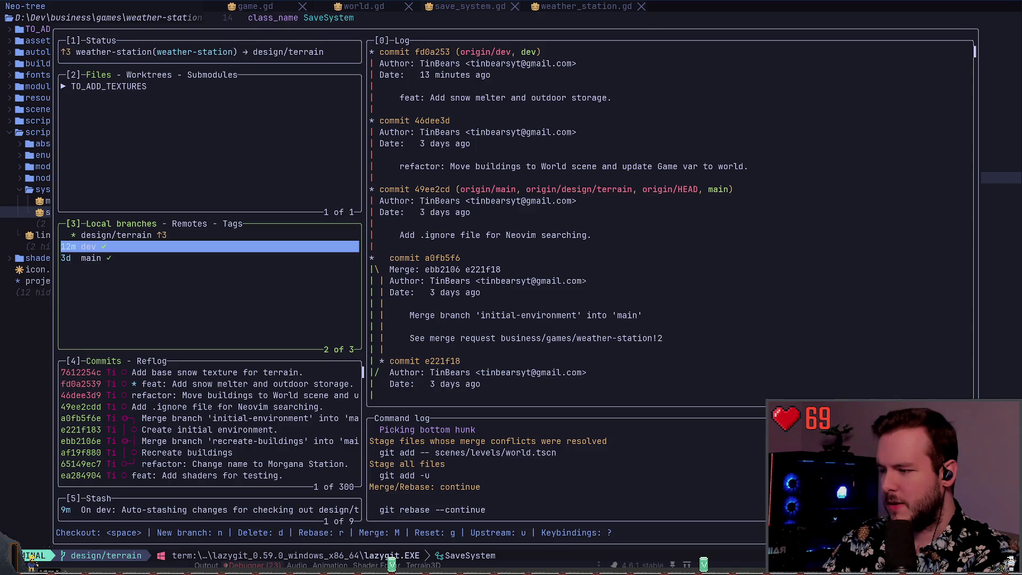
{"action": "key", "text": "Up"}
{"action": "key", "text": "Down"}
Browse dev's merge options, dismiss them without merging, and check out dev.
{"action": "key", "text": "M"}
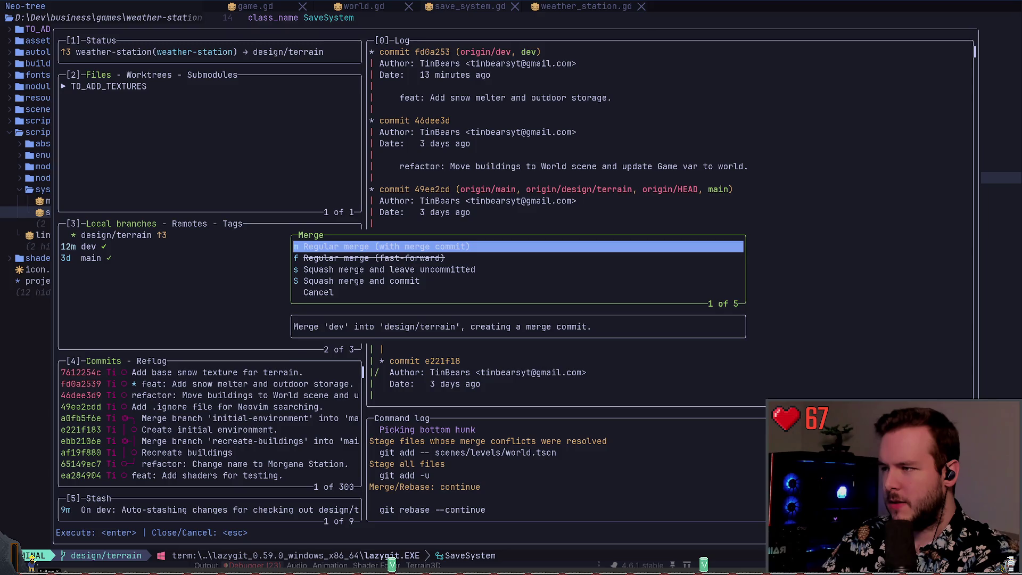
{"action": "key", "text": "Down"}
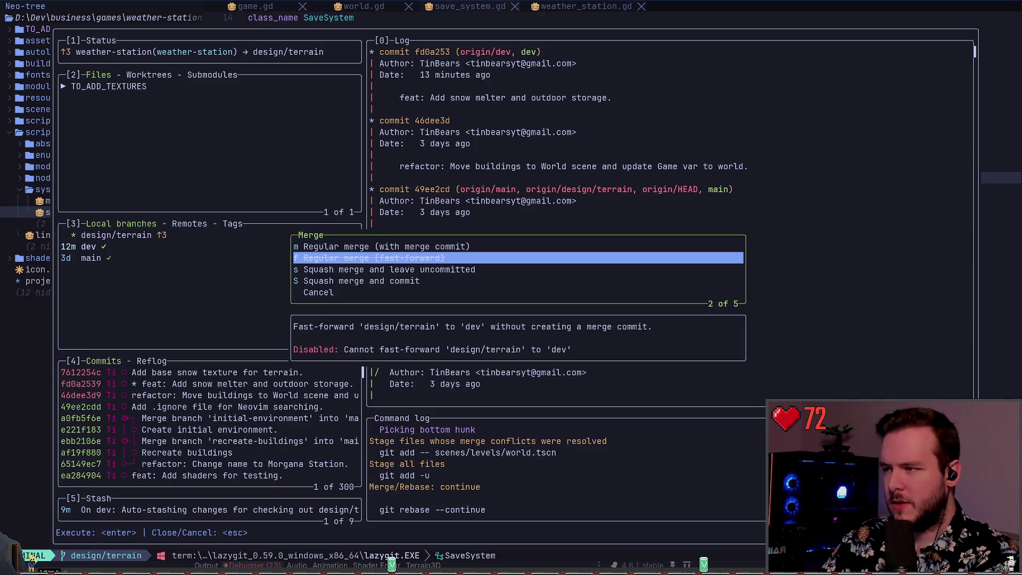
{"action": "key", "text": "Down"}
{"action": "key", "text": "Down"}
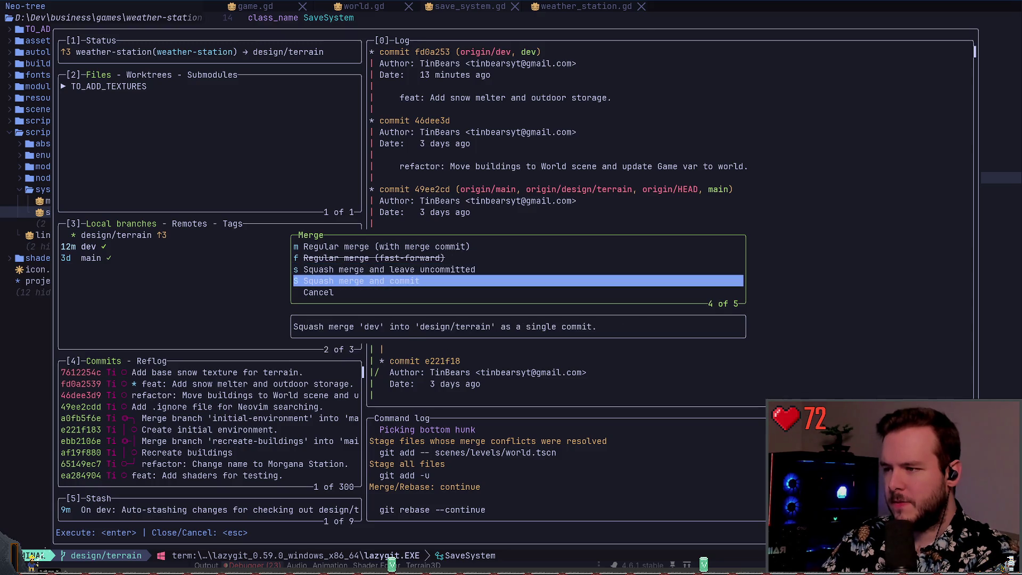
{"action": "key", "text": "Up"}
{"action": "key", "text": "Up"}
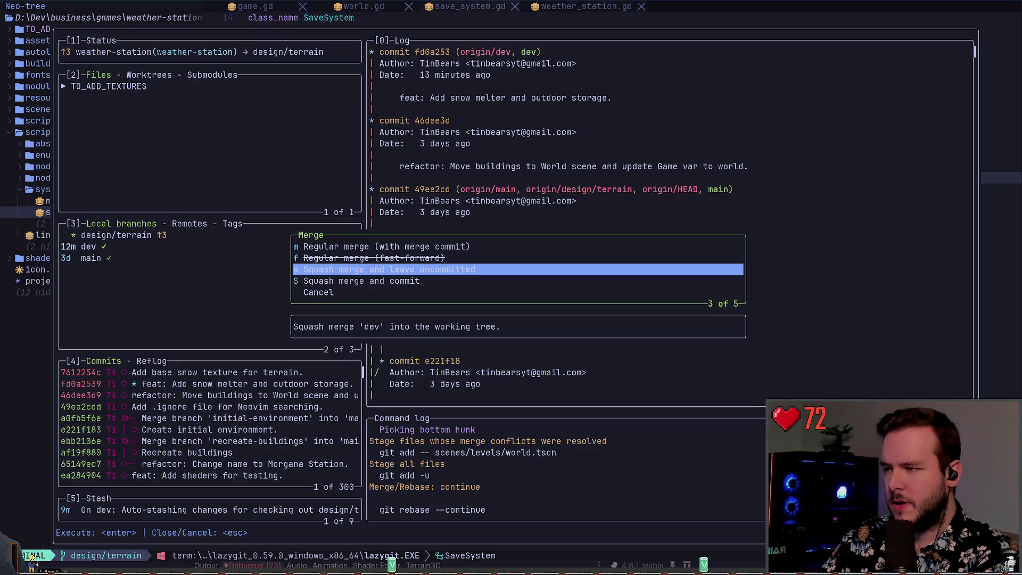
{"action": "key", "text": "Escape"}
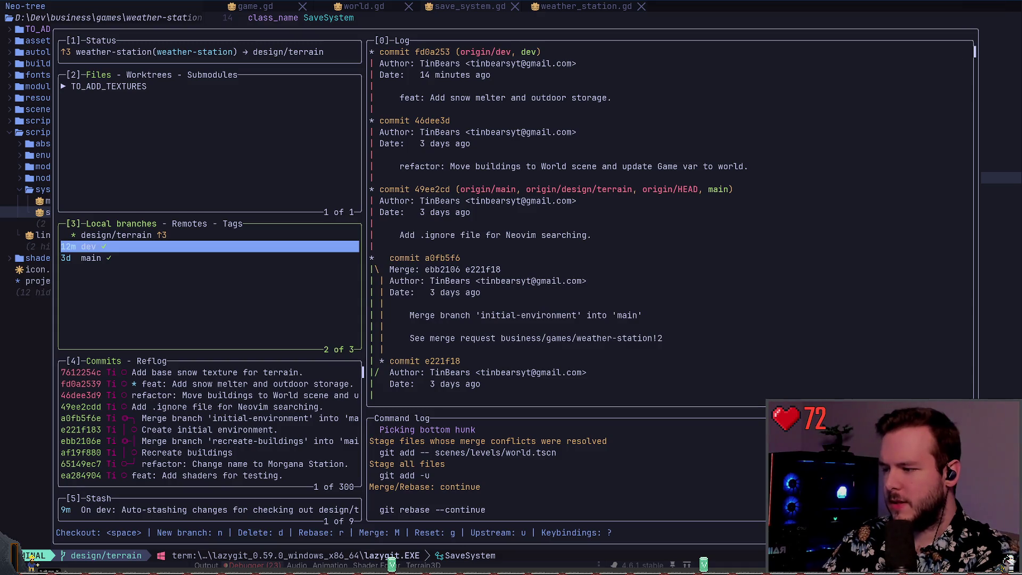
{"action": "key", "text": "space"}
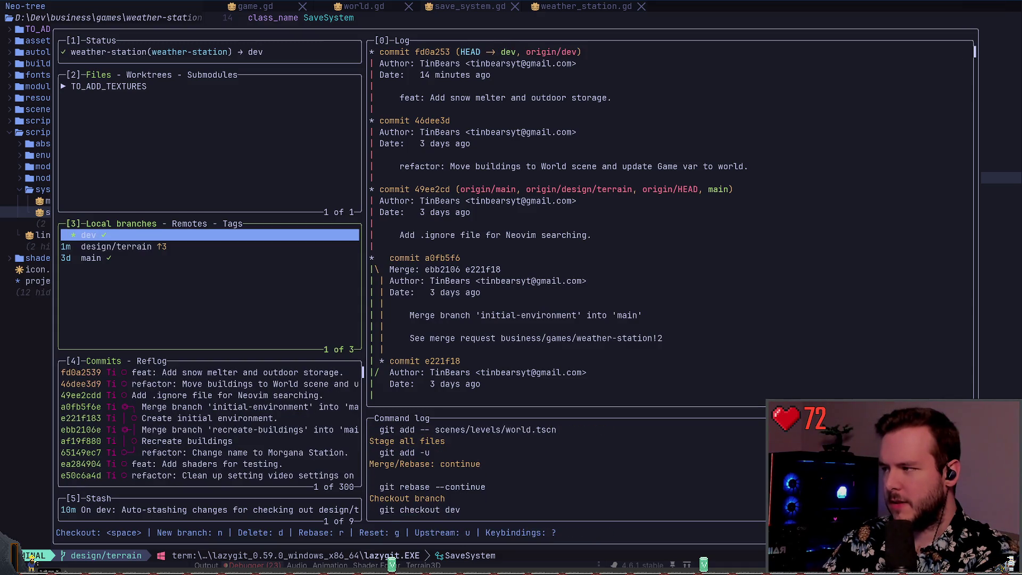
Fast-forward merge design/terrain into dev with the Regular merge option.
{"action": "key", "text": "j"}
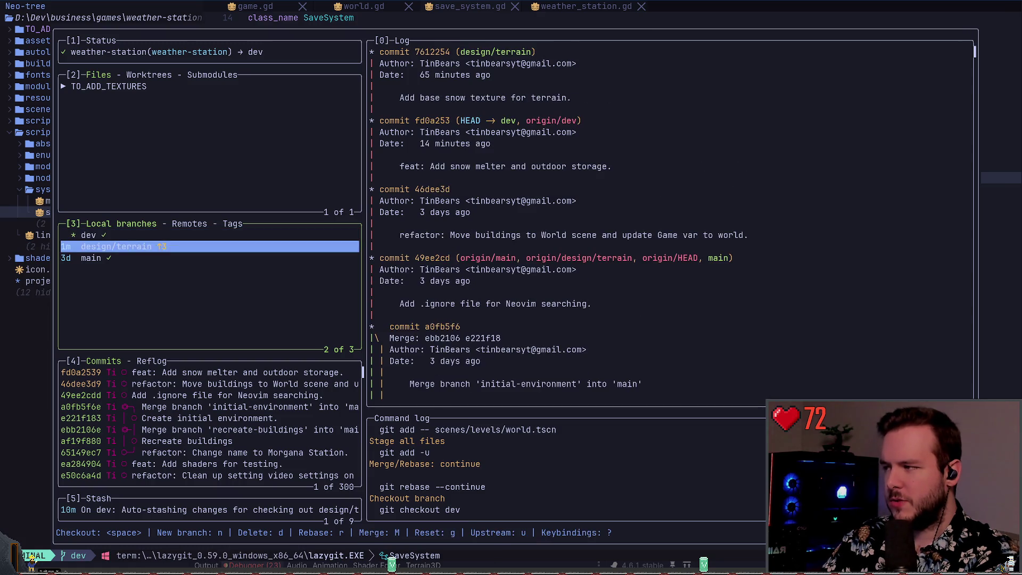
{"action": "key", "text": "M"}
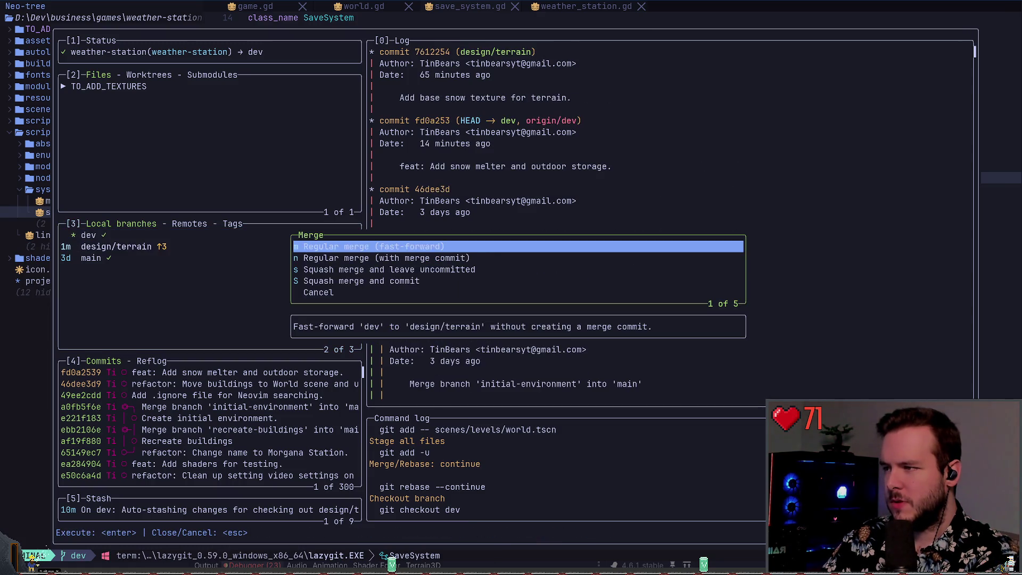
{"action": "key", "text": "j"}
{"action": "key", "text": "k"}
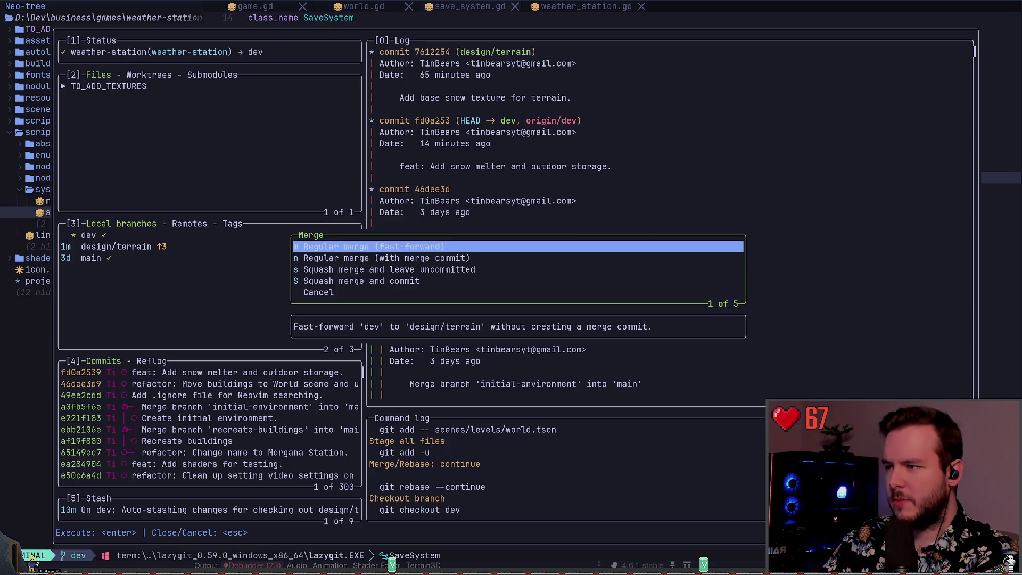
{"action": "key", "text": "Return"}
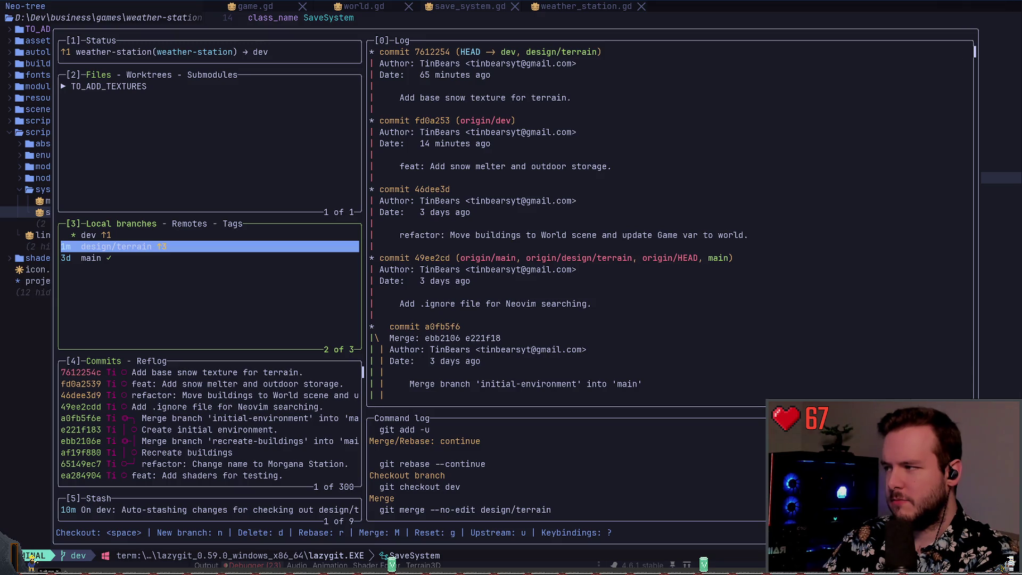
Browse the dev, main and design/terrain histories, settling back on dev.
{"action": "key", "text": "k"}
{"action": "key", "text": "j"}
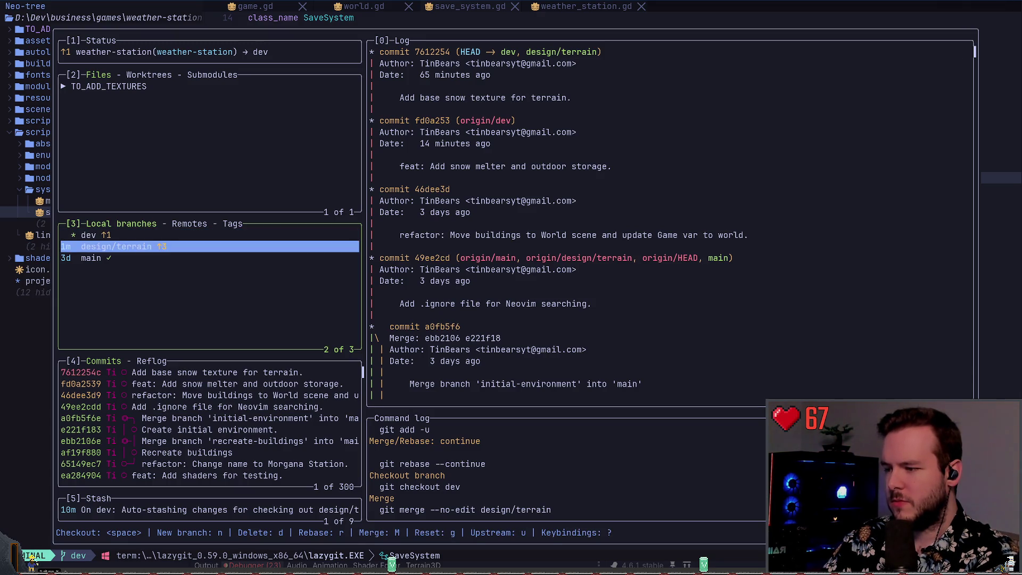
{"action": "key", "text": "k"}
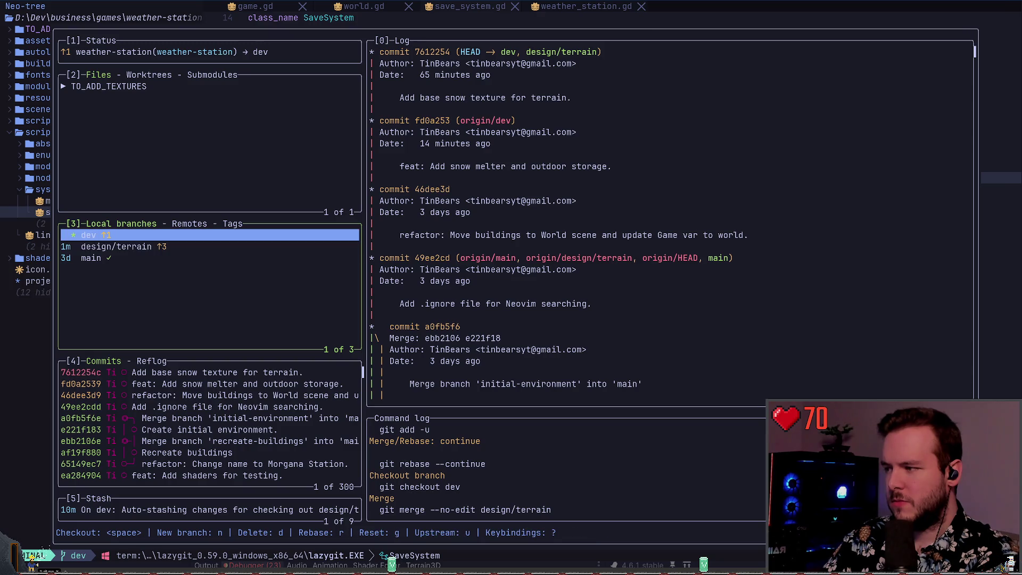
{"action": "key", "text": "j"}
{"action": "key", "text": "j"}
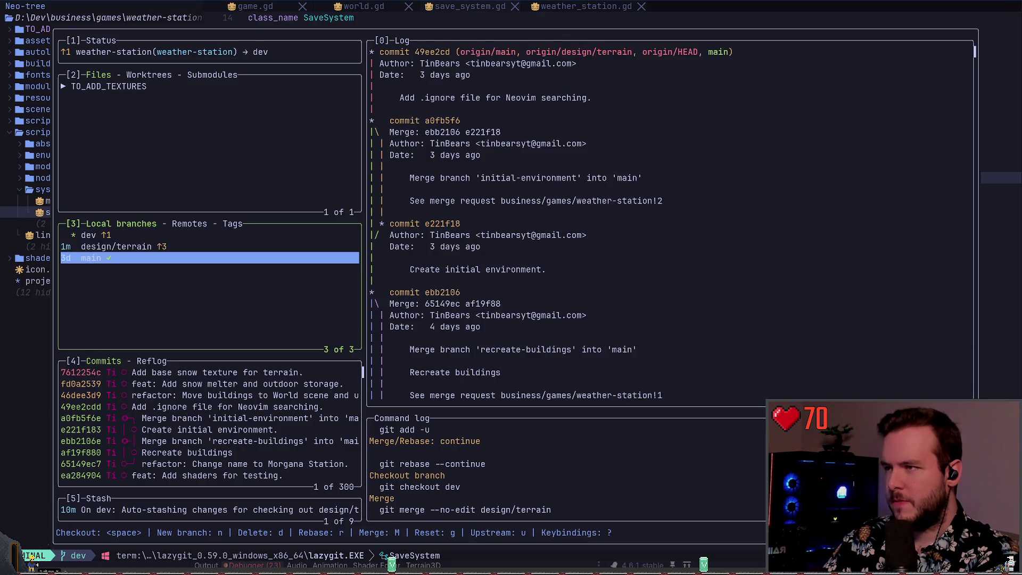
{"action": "key", "text": "k"}
{"action": "key", "text": "k"}
{"action": "key", "text": "j"}
{"action": "key", "text": "k"}
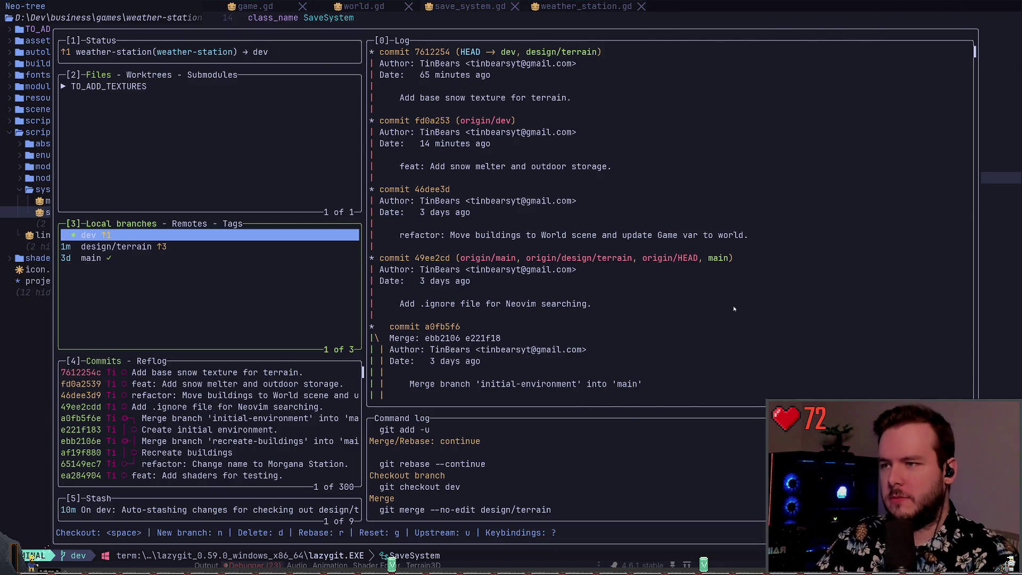
Back in Godot, view the world in 3D, inspect Terrain3D and WeatherStation, then run the project.
{"action": "key", "text": "q"}
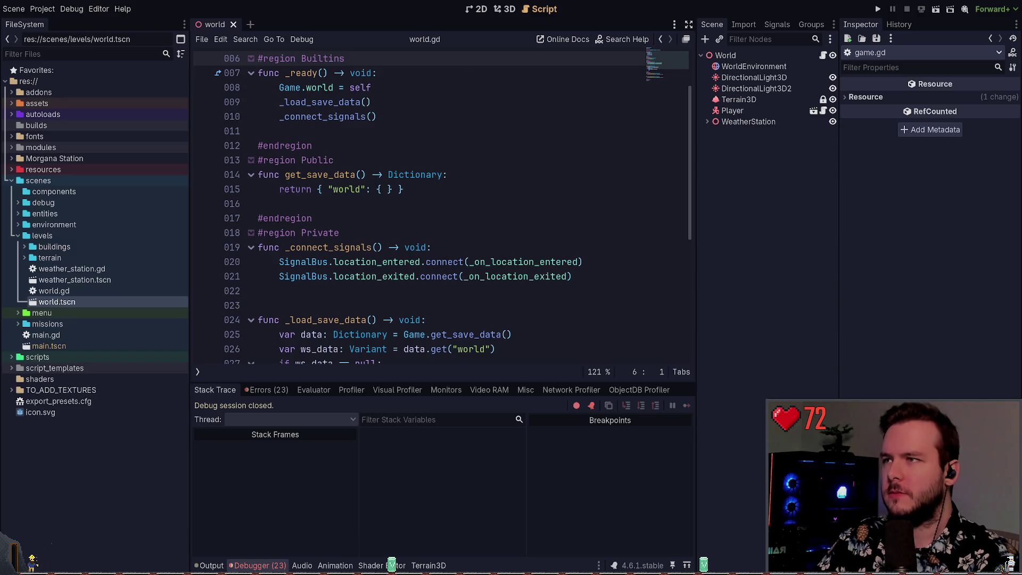
{"action": "left_click", "coordinate": [500, 9]}
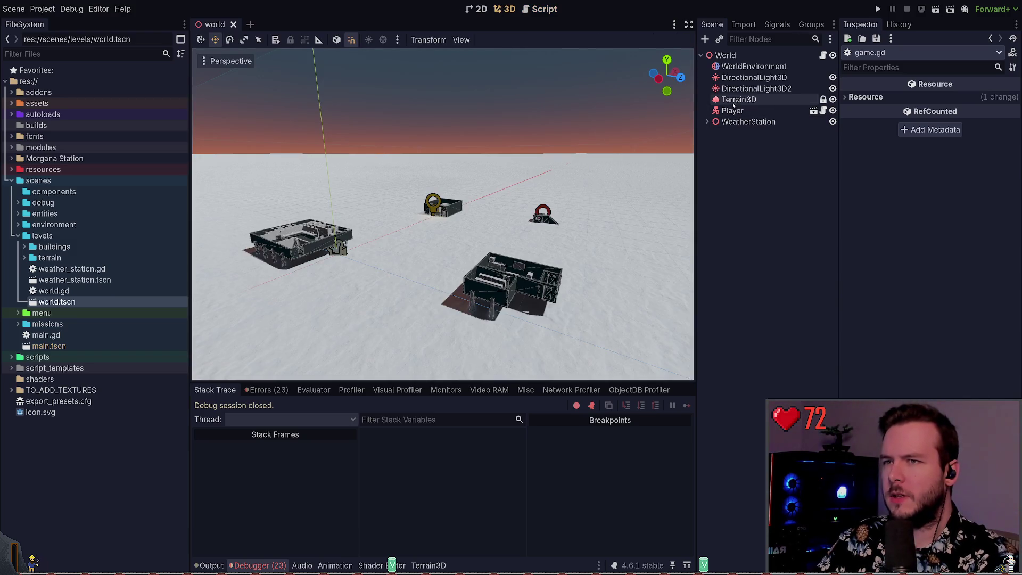
{"action": "left_click", "coordinate": [739, 99]}
{"action": "left_click", "coordinate": [748, 122]}
{"action": "left_click_drag", "start_coordinate": [615, 200], "coordinate": [326, 547]}
{"action": "left_click", "coordinate": [878, 9]}
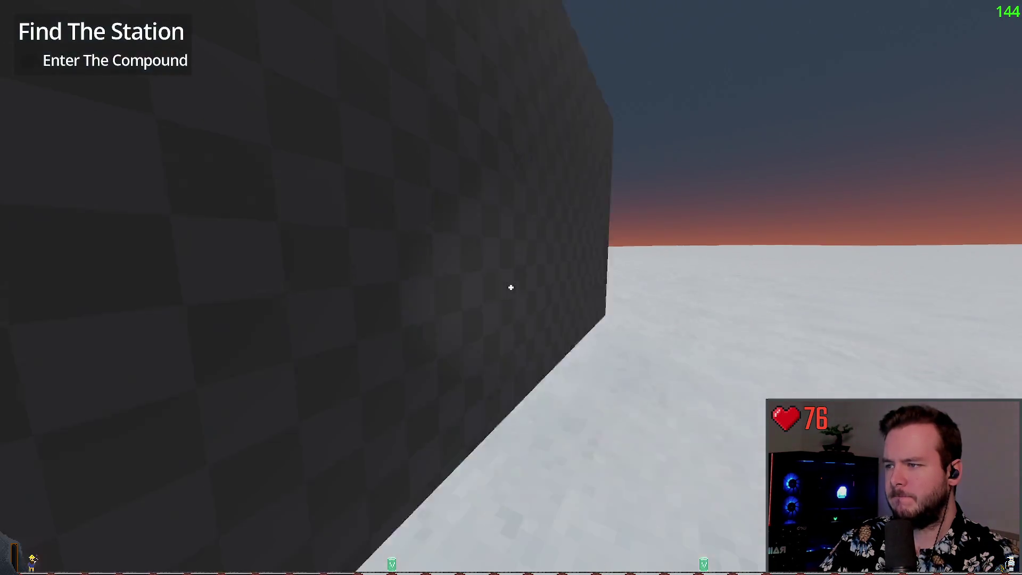
Walk the player into the station, then quit the game via Dev Quit.
{"action": "key", "text": "w"}
{"action": "key", "text": "w"}
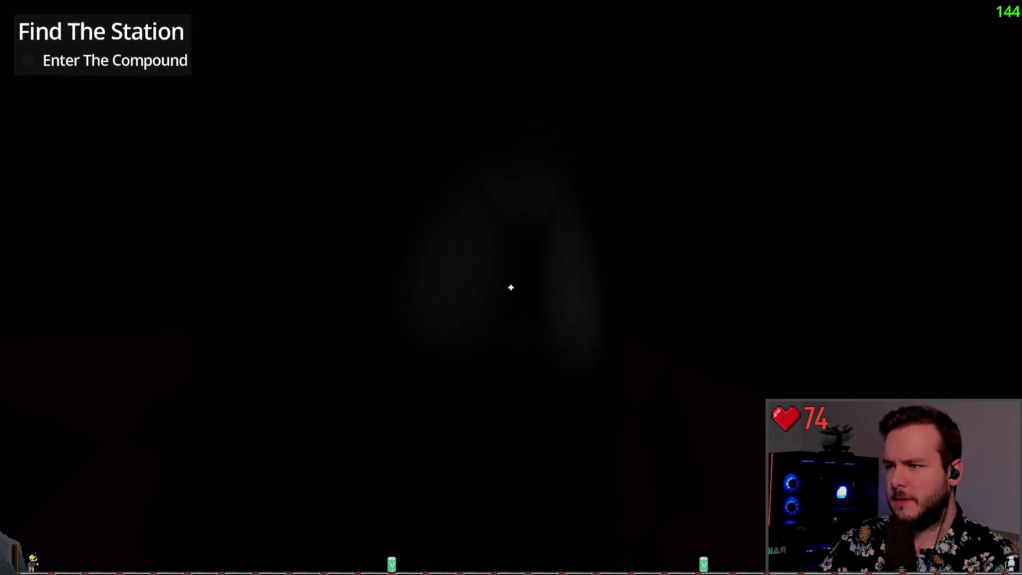
{"action": "key", "text": "Escape"}
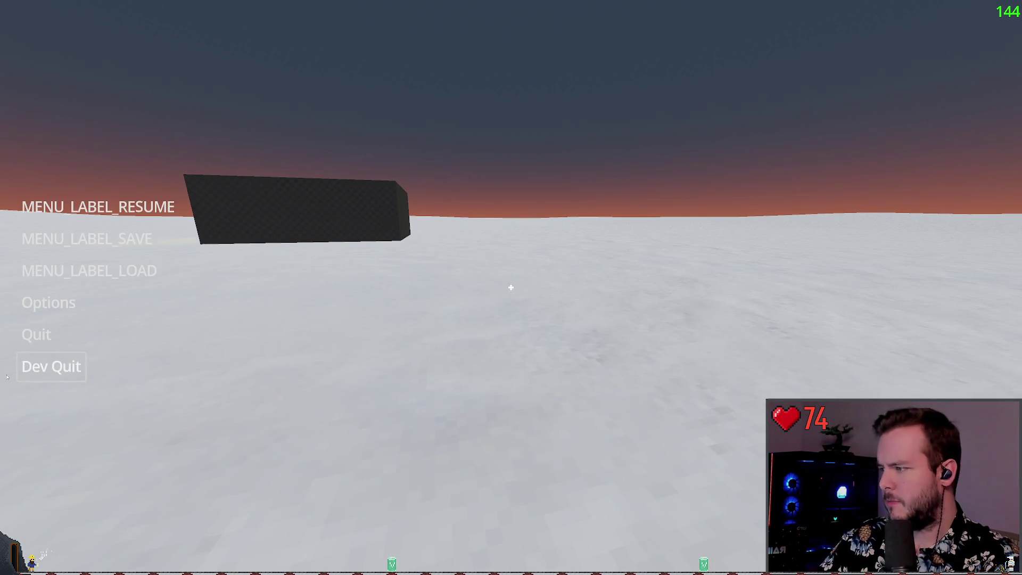
{"action": "left_click", "coordinate": [53, 366]}
{"action": "left_click", "coordinate": [457, 310]}
Inspect the Player node, then switch to lazygit and reselect the dev branch.
{"action": "left_click", "coordinate": [737, 110]}
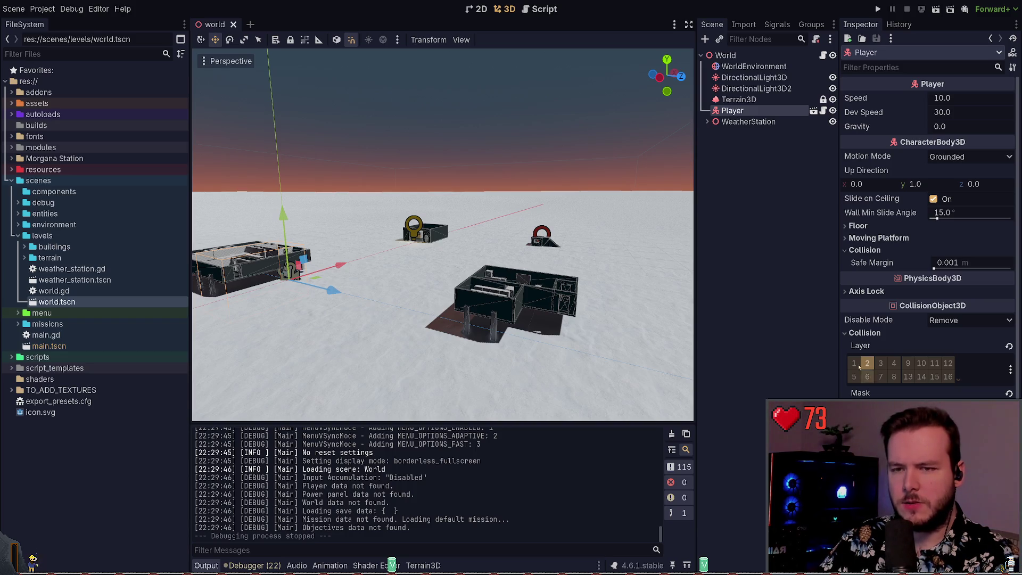
{"action": "left_click", "coordinate": [752, 164]}
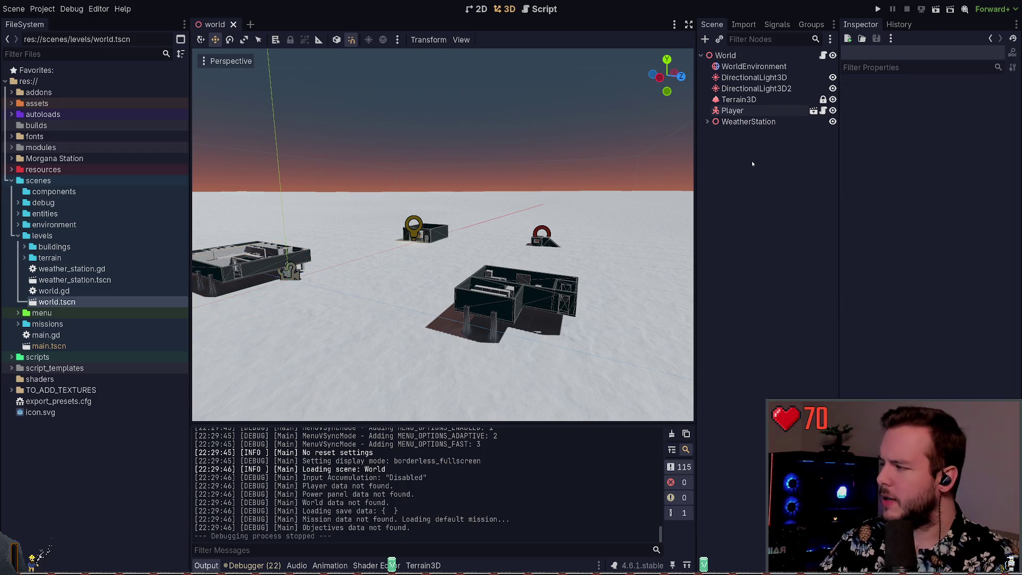
{"action": "key", "text": "alt+Tab"}
{"action": "key", "text": "j"}
{"action": "key", "text": "k"}
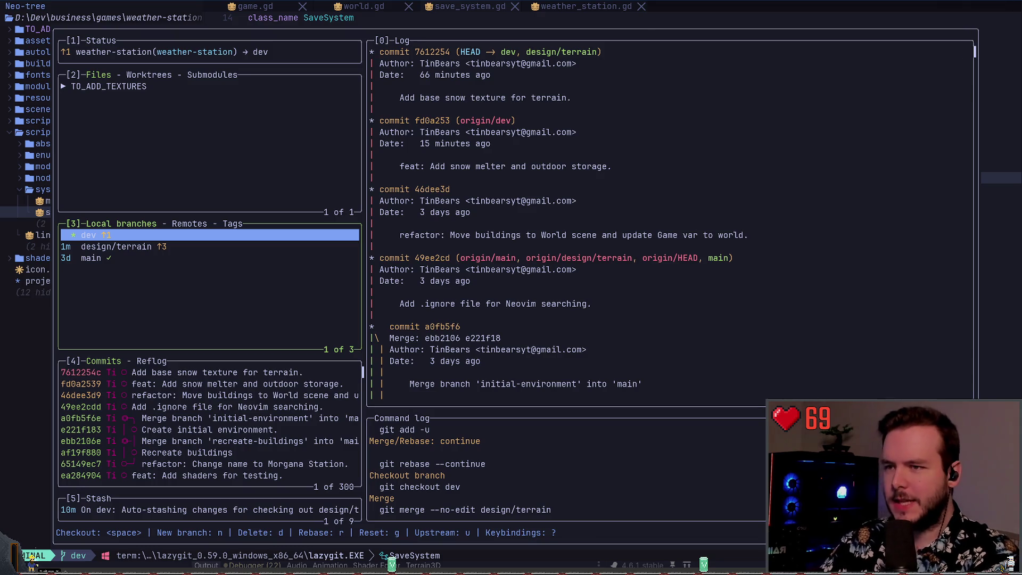
Push dev to the remote and dismiss the LFS server error.
{"action": "key", "text": "P"}
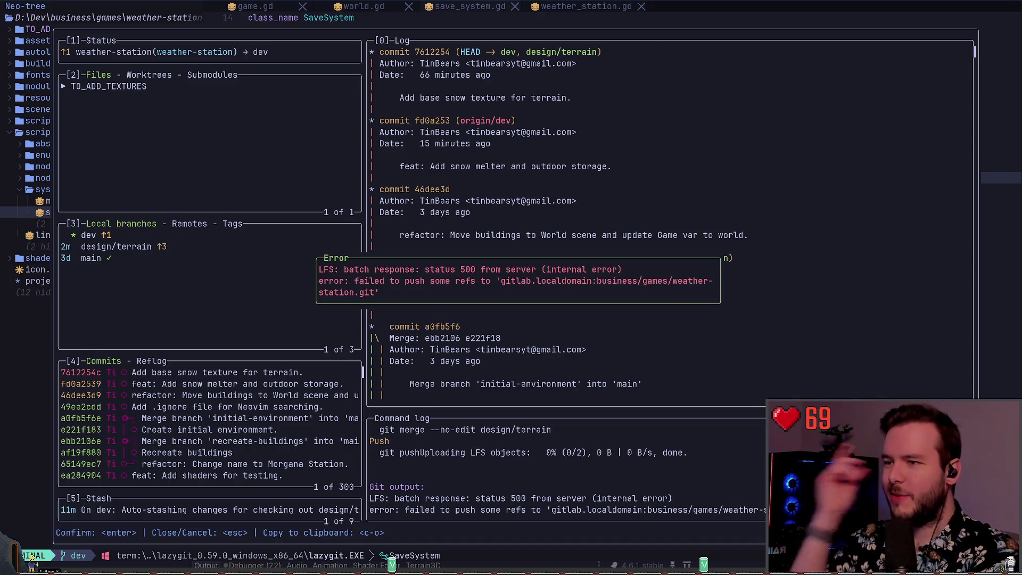
{"action": "key", "text": "Escape"}
{"action": "left_click", "coordinate": [116, 246]}
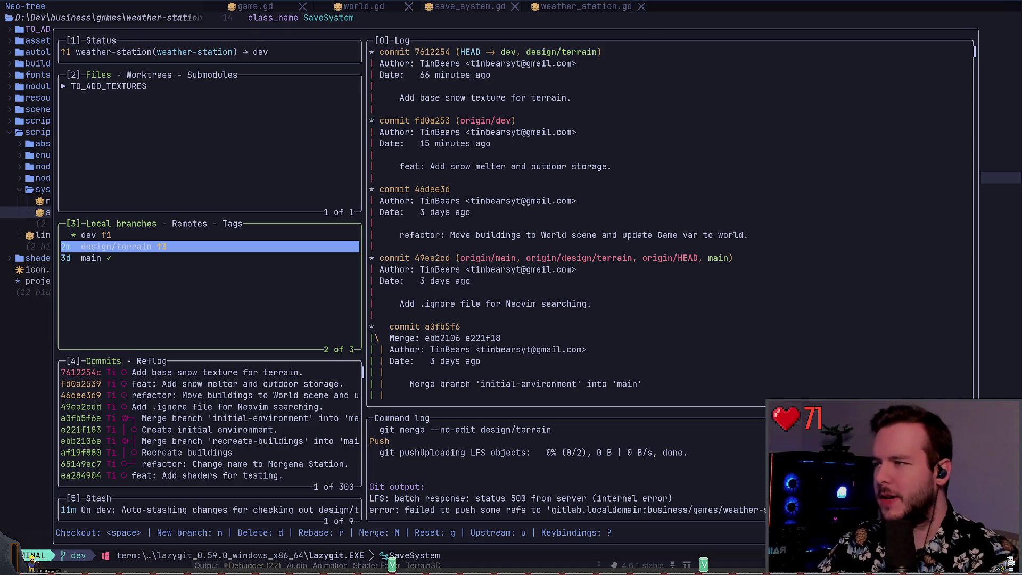
Return from lazygit to the Godot editor.
{"action": "key", "text": "alt+Tab"}
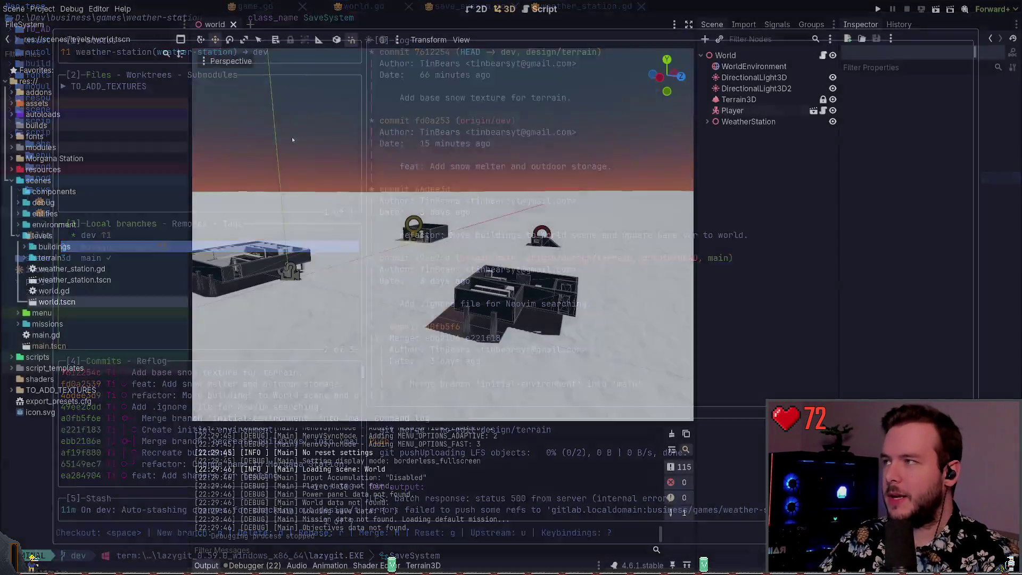
{"action": "key", "text": "alt+Tab"}
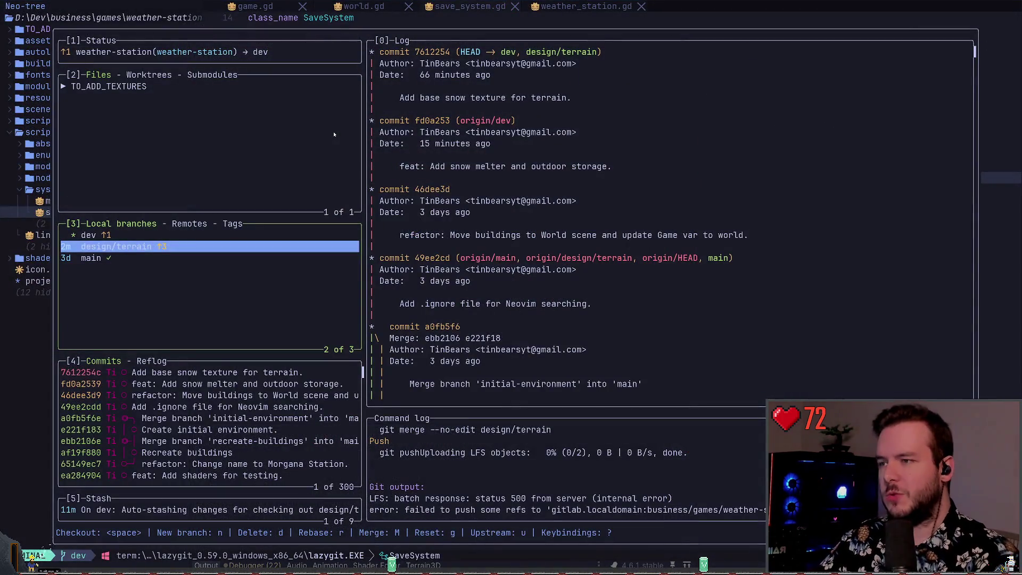
{"action": "key", "text": "alt+Tab"}
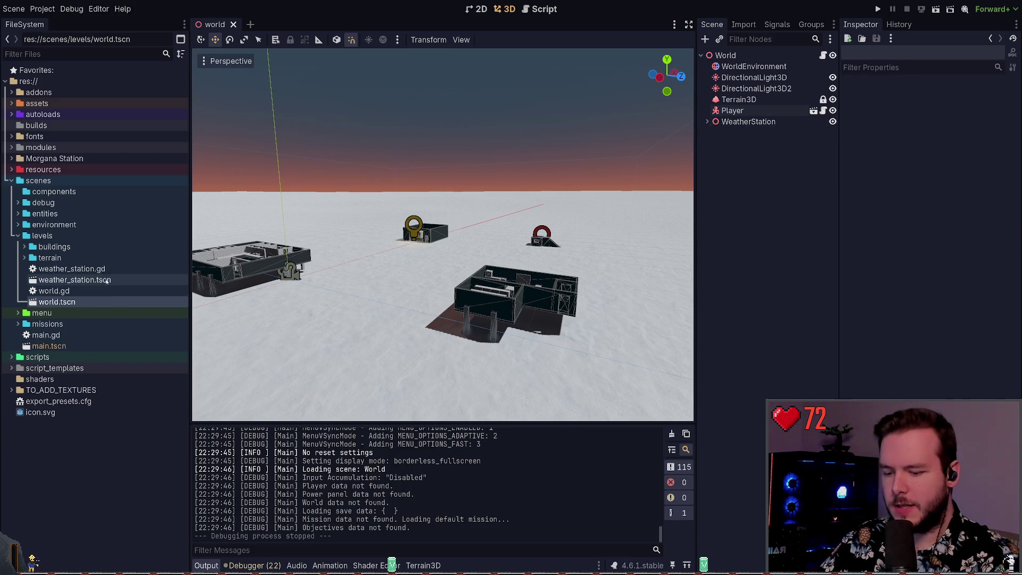
Check the terrain folder and buildings, then save the world scene.
{"action": "left_click", "coordinate": [25, 257]}
{"action": "left_click", "coordinate": [26, 256]}
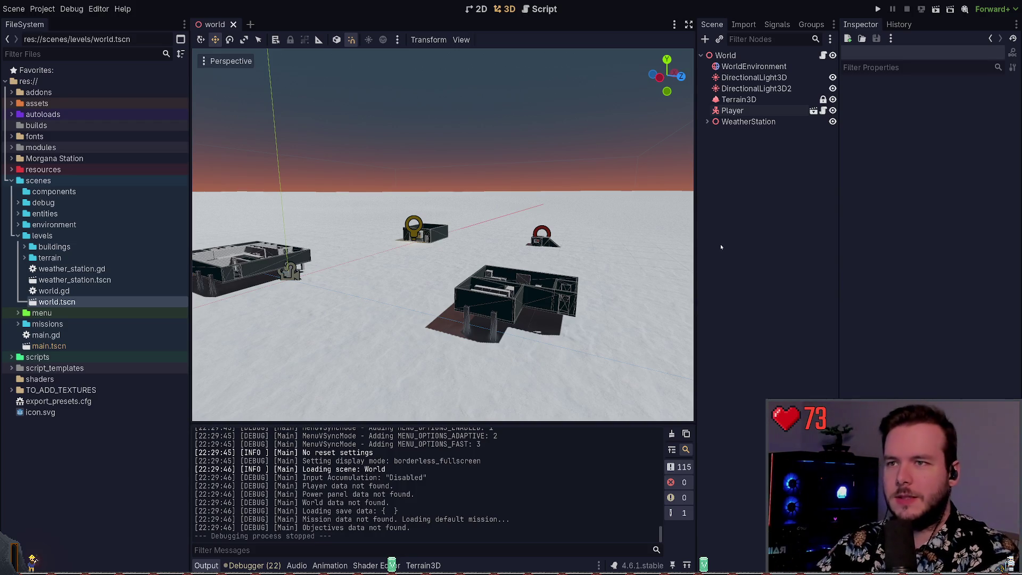
{"action": "left_click_drag", "start_coordinate": [565, 243], "coordinate": [522, 240]}
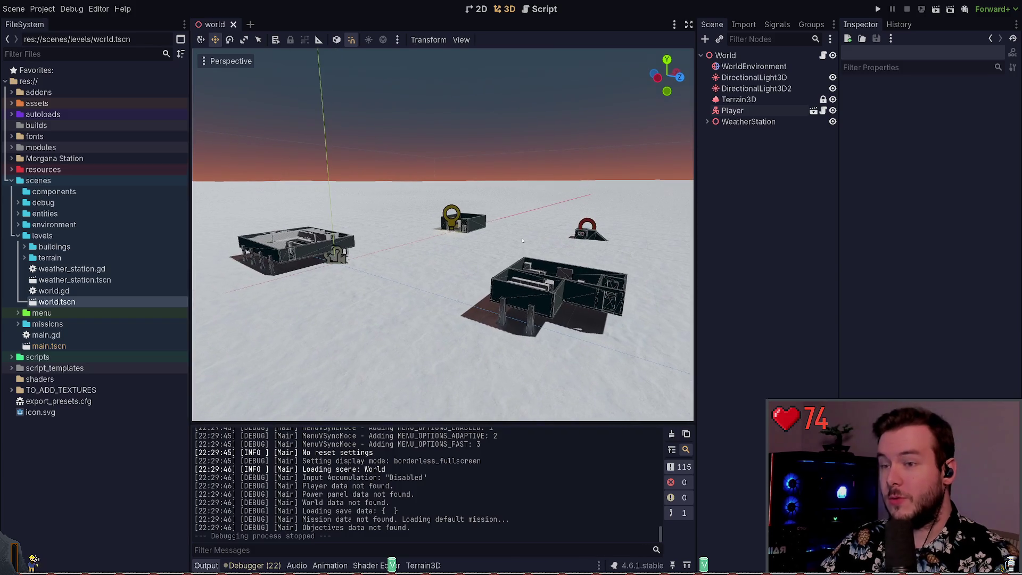
{"action": "key", "text": "ctrl+s"}
Run the game once more to test the spawn, then stop it.
{"action": "scroll", "coordinate": [584, 287], "scroll_direction": "down", "scroll_amount": 3}
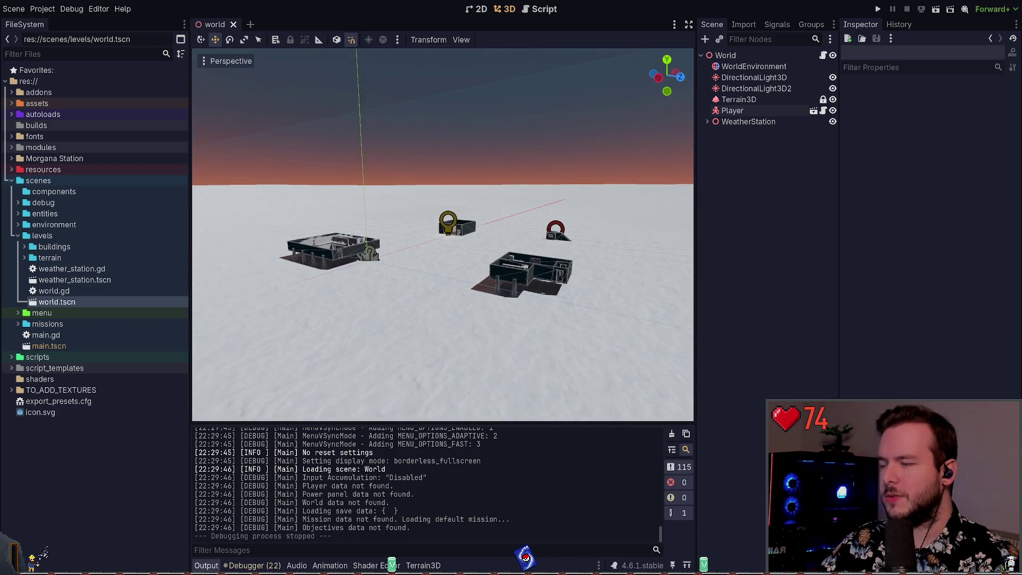
{"action": "left_click_drag", "start_coordinate": [570, 240], "coordinate": [574, 228]}
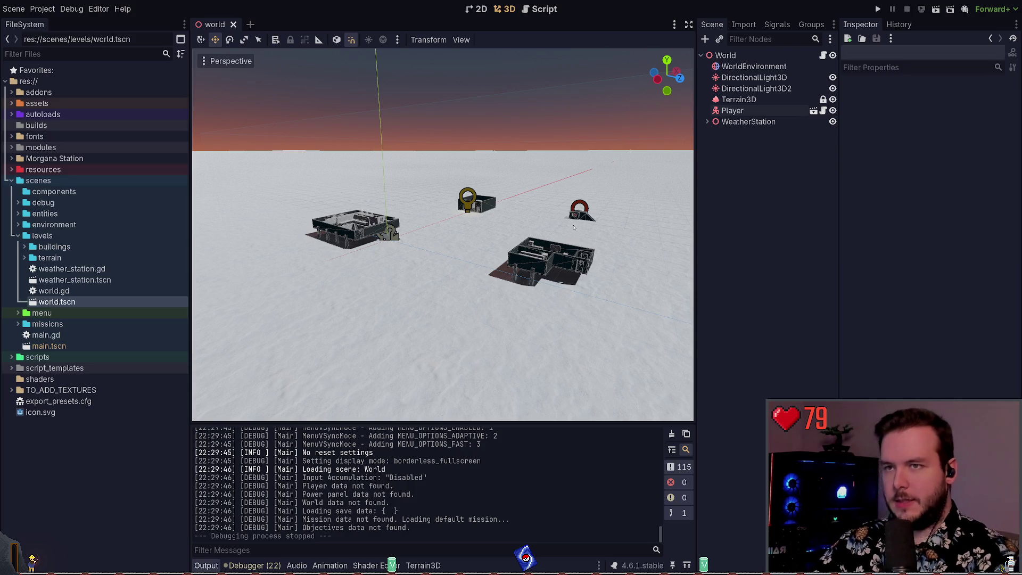
{"action": "key", "text": "F5"}
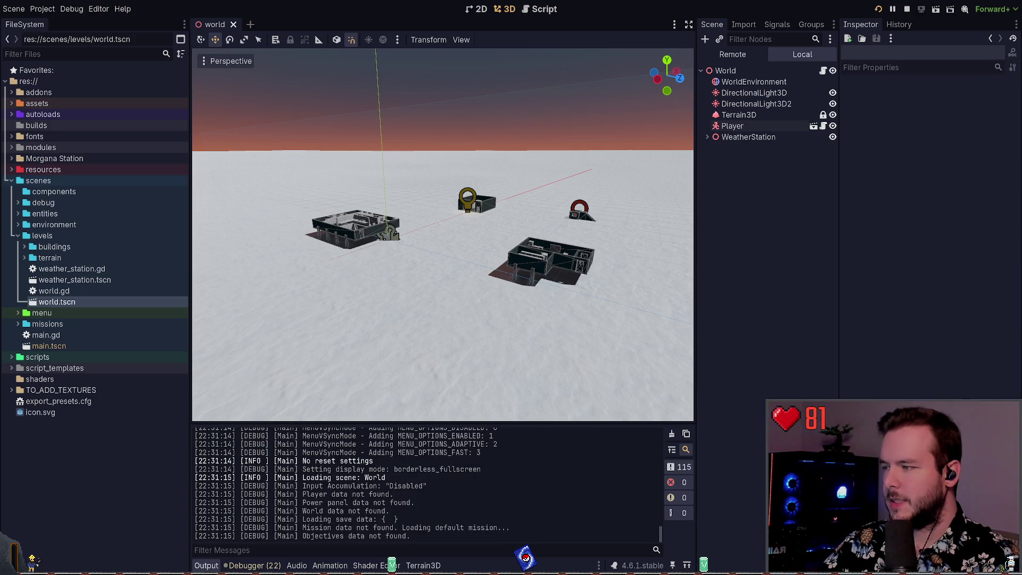
{"action": "key", "text": "F8"}
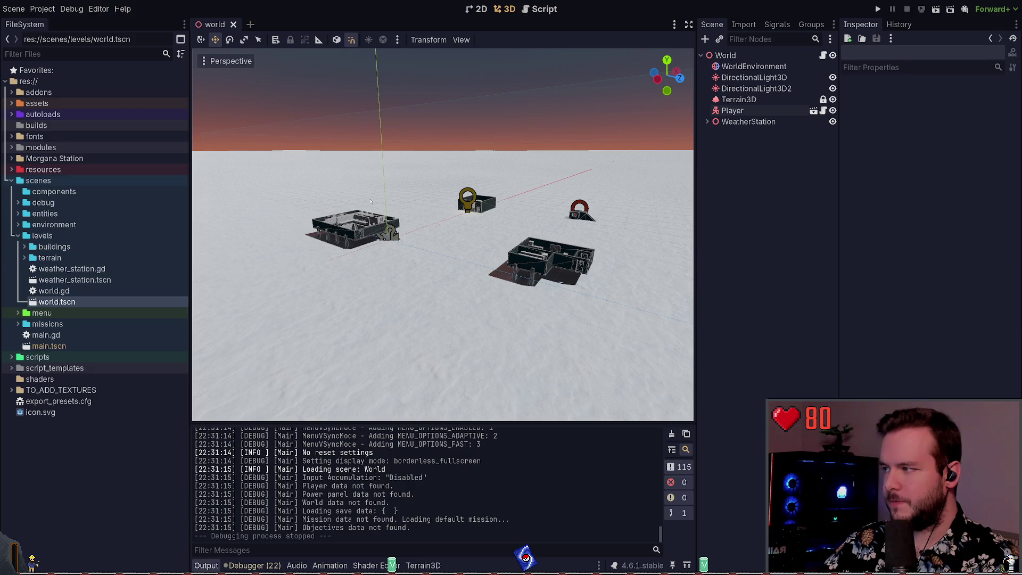
Rerun the game, read the crash error in save_system.gd, and end the debug session.
{"action": "key", "text": "F5"}
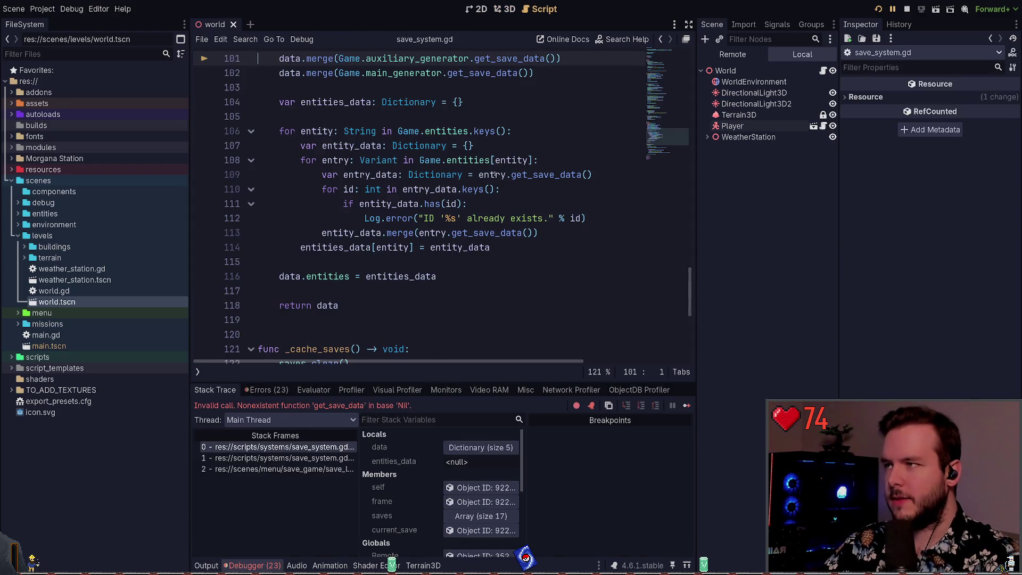
{"action": "scroll", "coordinate": [495, 175], "scroll_direction": "up", "scroll_amount": 2}
{"action": "key", "text": "F8"}
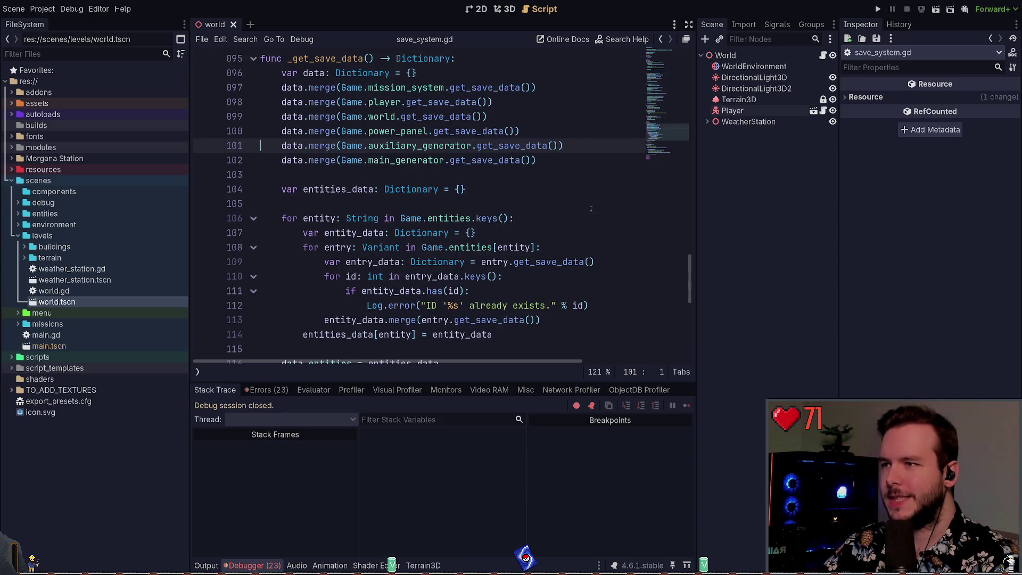
{"action": "key", "text": "Down"}
{"action": "key", "text": "Down"}
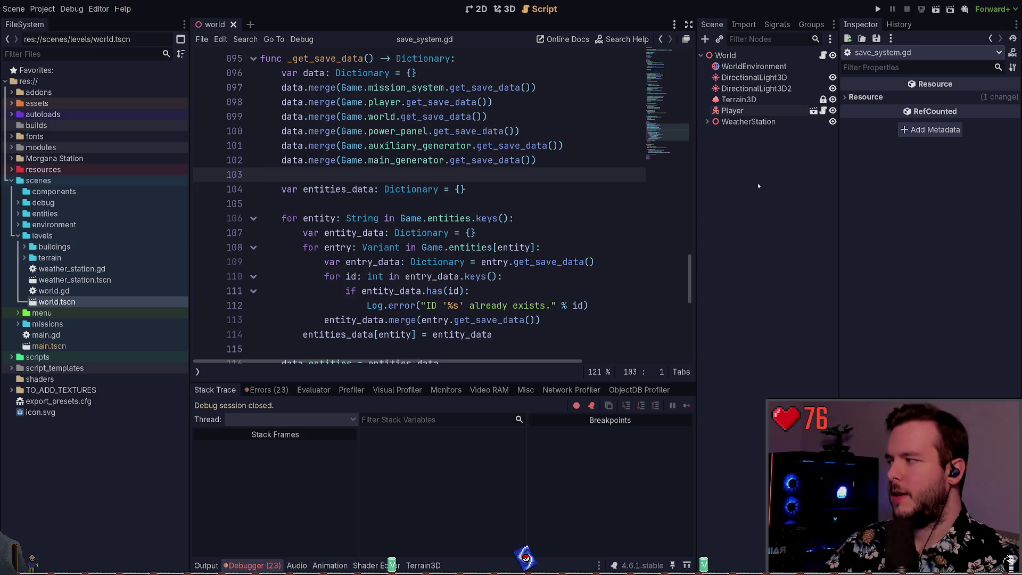
Inspect the generator data.merge lines 100–102 in _get_save_data, then go to Neovim.
{"action": "scroll", "coordinate": [568, 179], "scroll_direction": "up", "scroll_amount": 1}
{"action": "left_click", "coordinate": [569, 179]}
{"action": "left_click", "coordinate": [561, 199]}
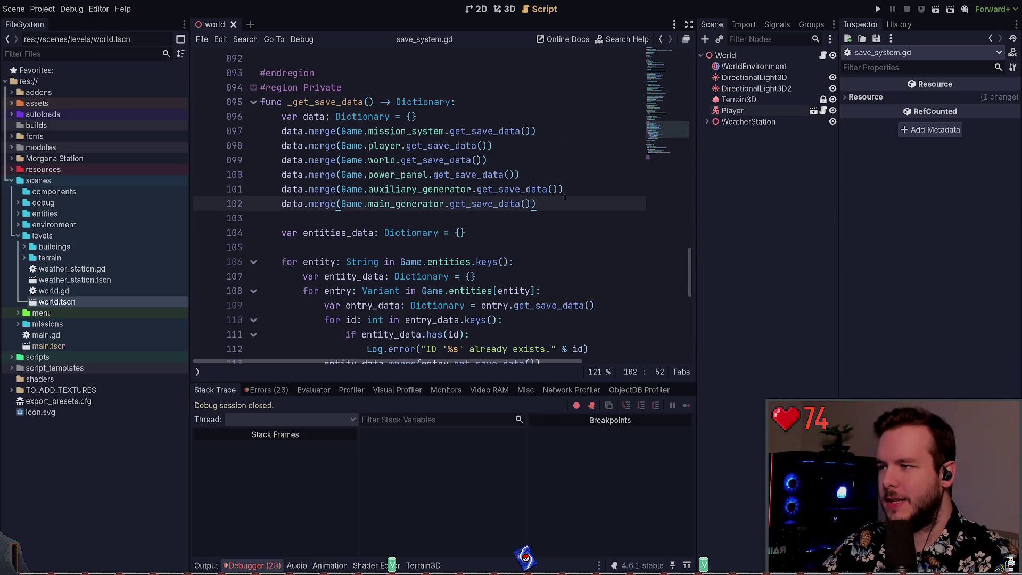
{"action": "key", "text": "Up"}
{"action": "key", "text": "Home"}
{"action": "mouse_move", "coordinate": [573, 200]}
{"action": "left_mouse_down"}
{"action": "mouse_move", "coordinate": [260, 190]}
{"action": "mouse_move", "coordinate": [260, 131]}
{"action": "mouse_move", "coordinate": [261, 160]}
{"action": "mouse_move", "coordinate": [159, 134]}
{"action": "left_mouse_up"}
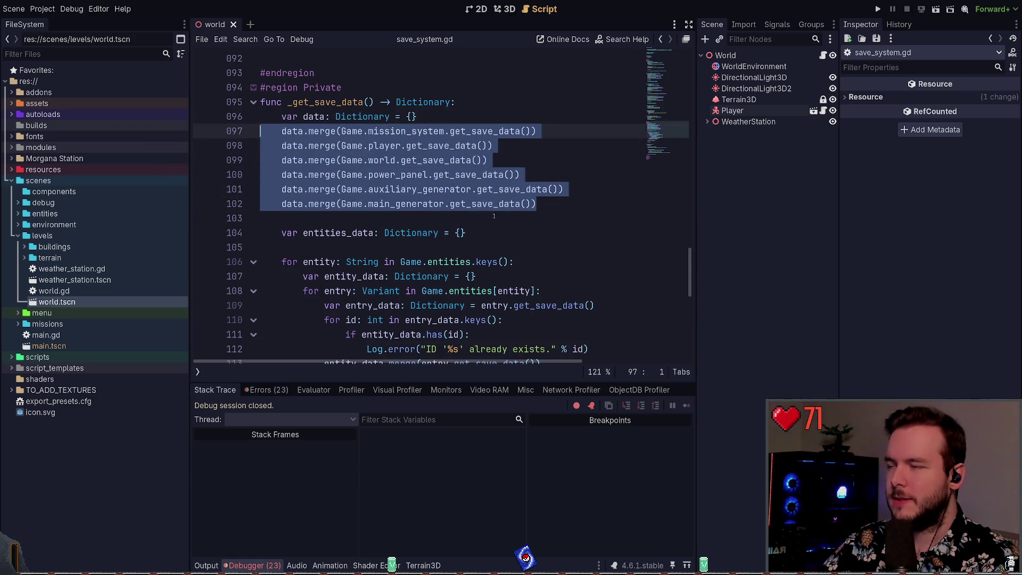
{"action": "left_click", "coordinate": [570, 205]}
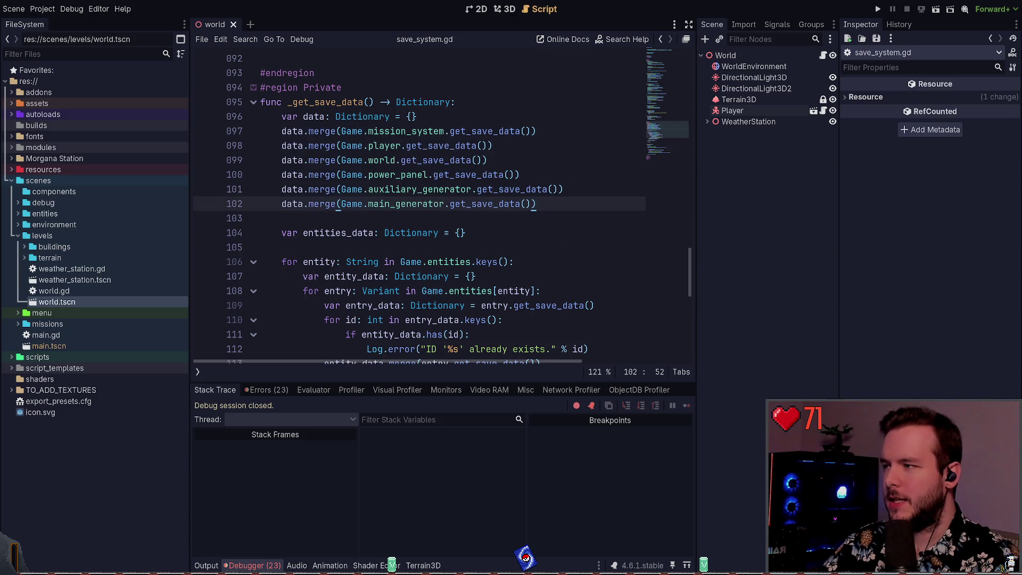
{"action": "key", "text": "alt+Tab"}
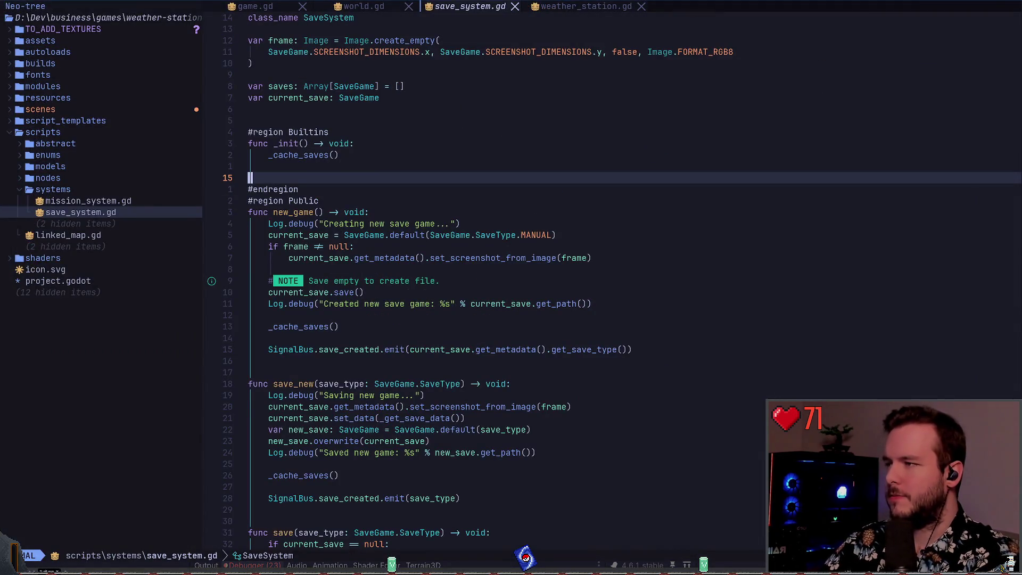
Search the project for _get_save_data and open save_system.gd at its definition.
{"action": "key", "text": "space"}
{"action": "key", "text": "slash"}
{"action": "type", "text": "_get_svae_d"}
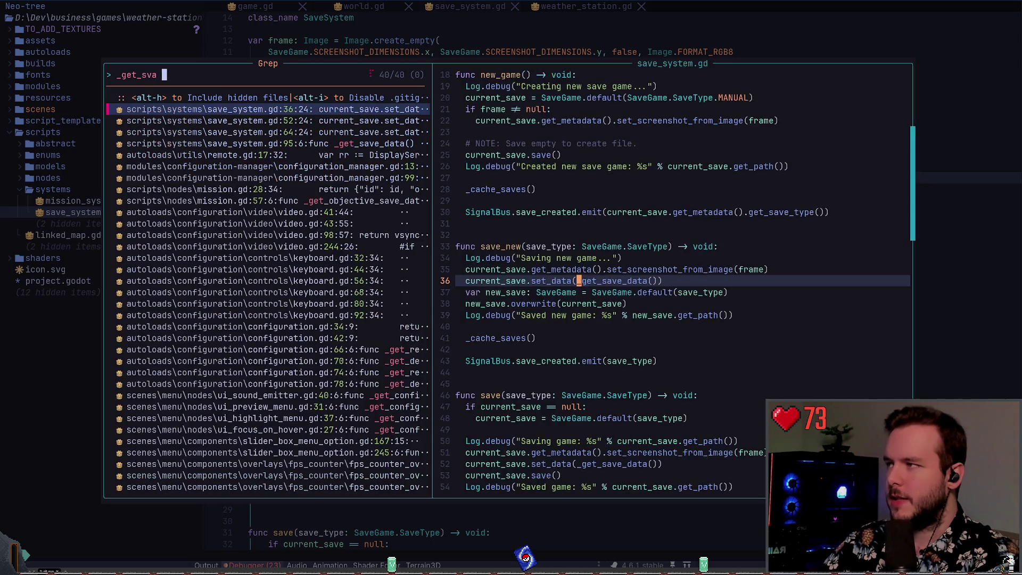
{"action": "key", "text": "BackSpace"}
{"action": "key", "text": "BackSpace"}
{"action": "key", "text": "BackSpace"}
{"action": "type", "text": "ave_data"}
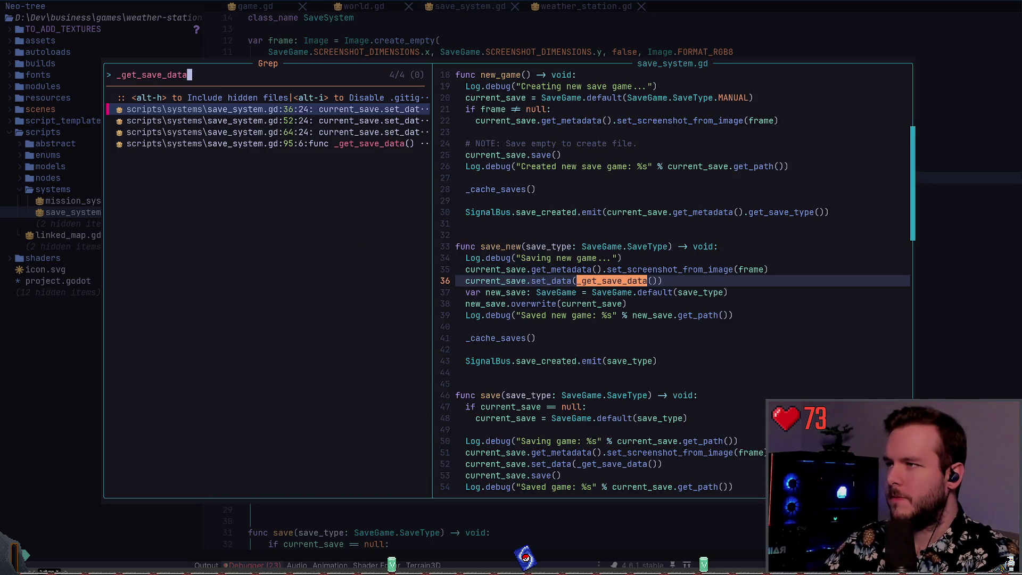
{"action": "key", "text": "Down"}
{"action": "key", "text": "Down"}
{"action": "key", "text": "Down"}
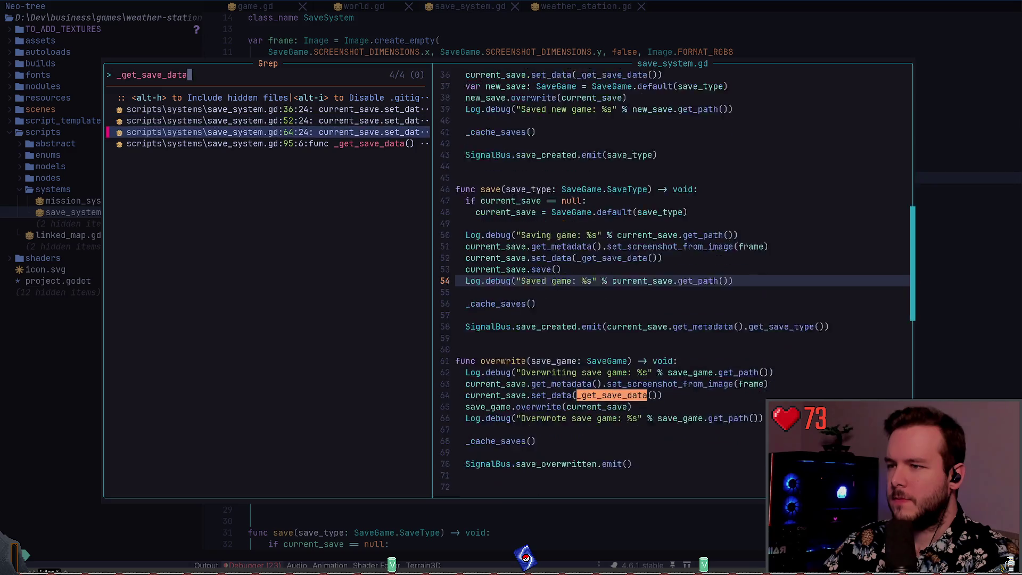
{"action": "key", "text": "Return"}
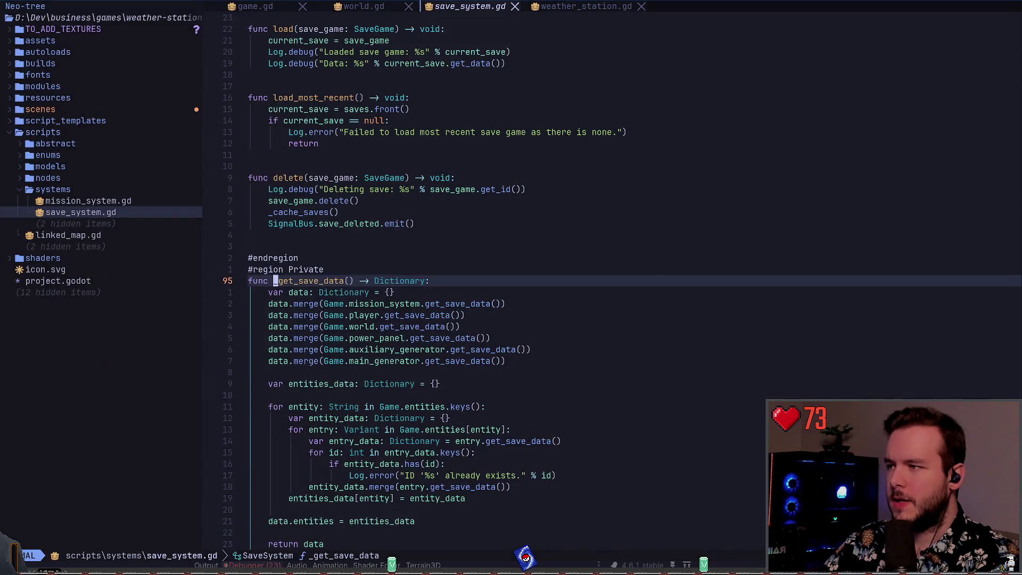
Comment out the generator merge lines 101–102 with gc and save save_system.gd.
{"action": "key", "text": "j"}
{"action": "key", "text": "j"}
{"action": "key", "text": "j"}
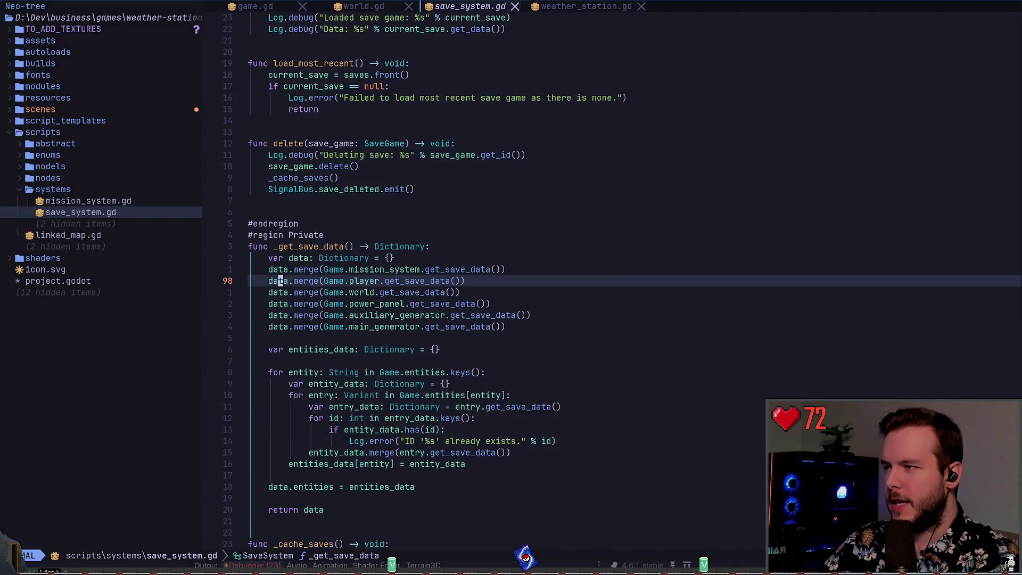
{"action": "key", "text": "j"}
{"action": "key", "text": "j"}
{"action": "key", "text": "j"}
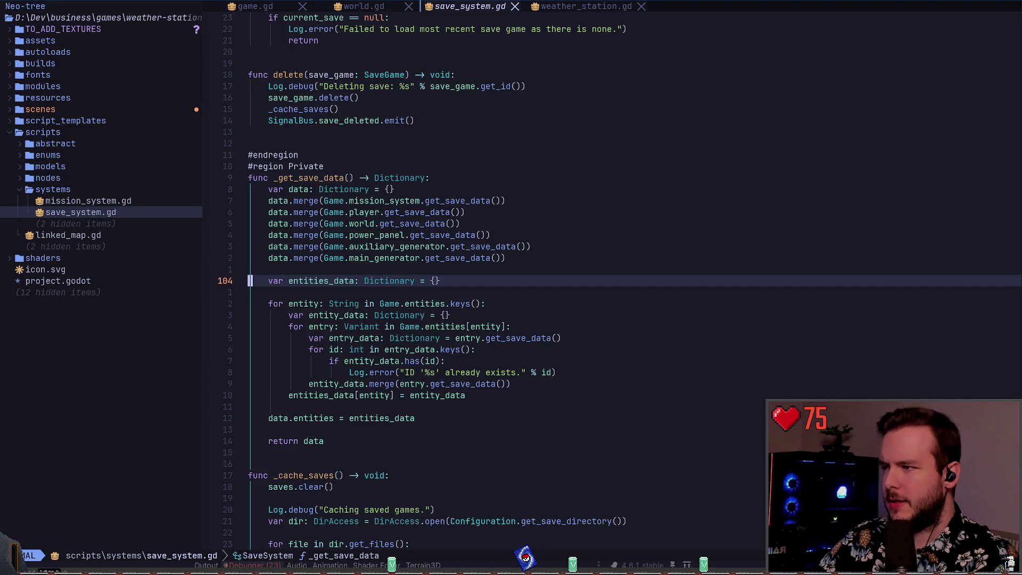
{"action": "key", "text": "k"}
{"action": "key", "text": "k"}
{"action": "key", "text": "V"}
{"action": "key", "text": "k"}
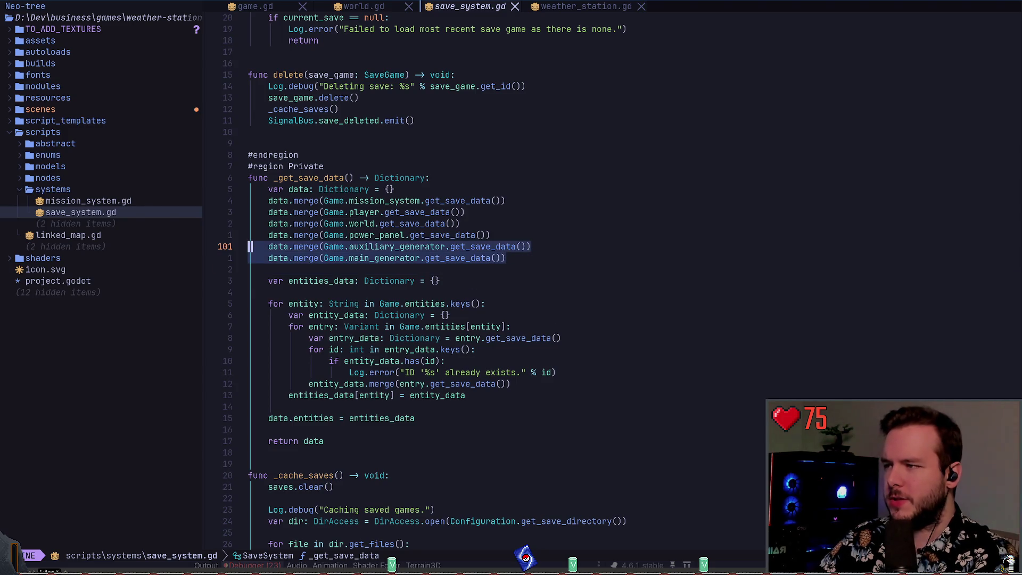
{"action": "type", "text": "gc:w"}
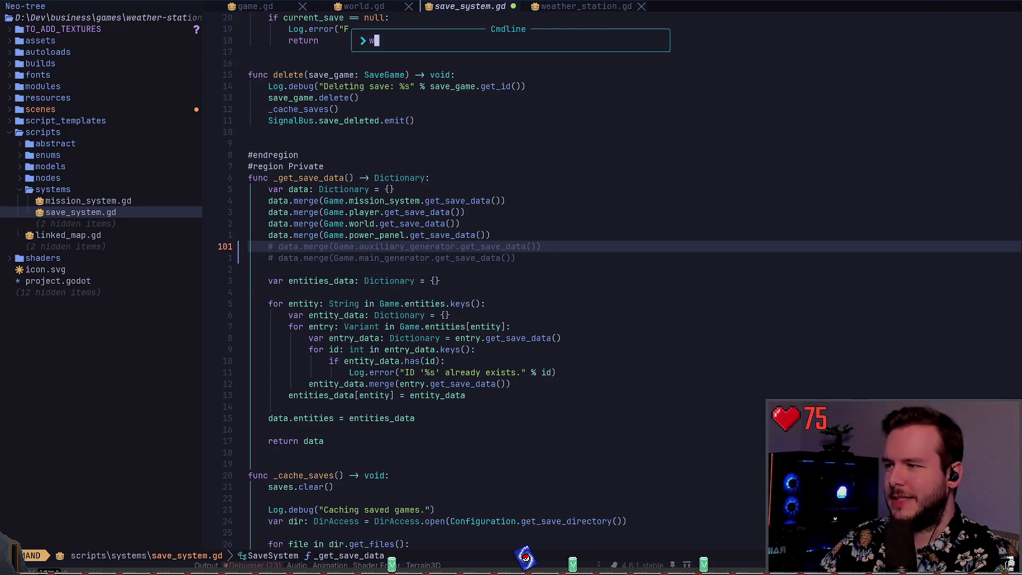
{"action": "key", "text": "Return"}
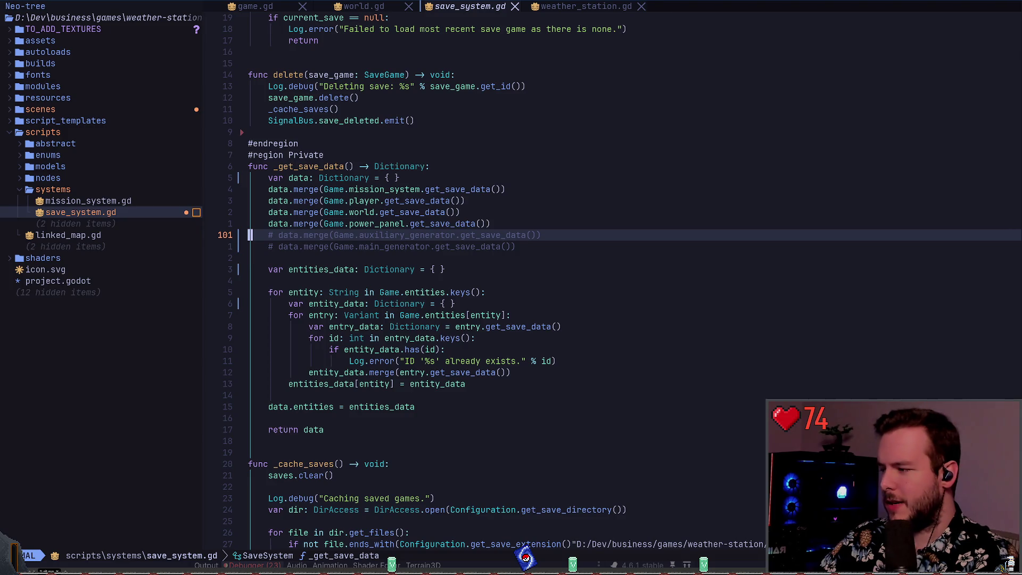
{"action": "key", "text": "alt+Tab"}
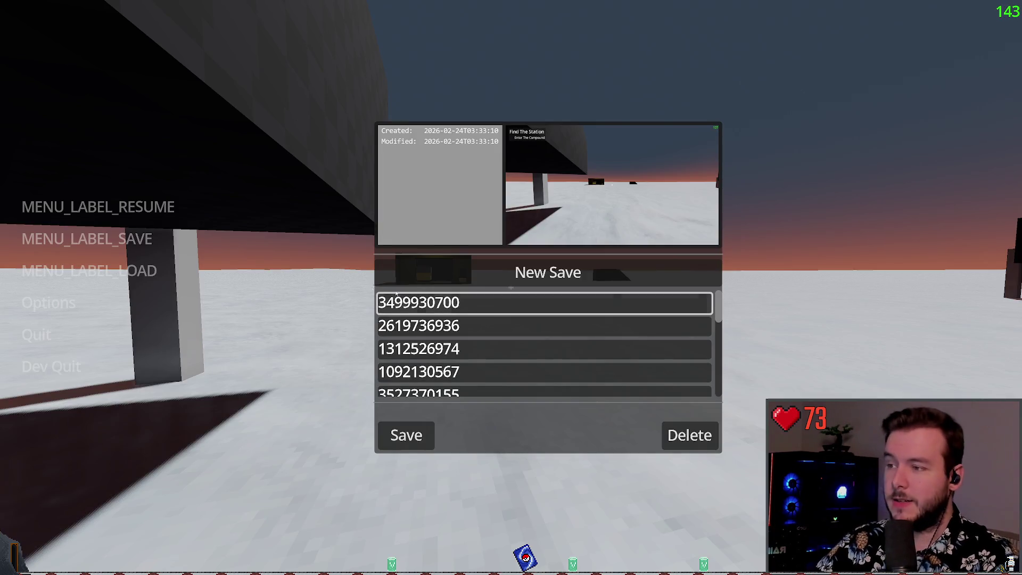
Load the saved game from the in-game load dialog.
{"action": "key", "text": "Escape"}
{"action": "left_click", "coordinate": [125, 262]}
{"action": "left_click", "coordinate": [407, 420]}
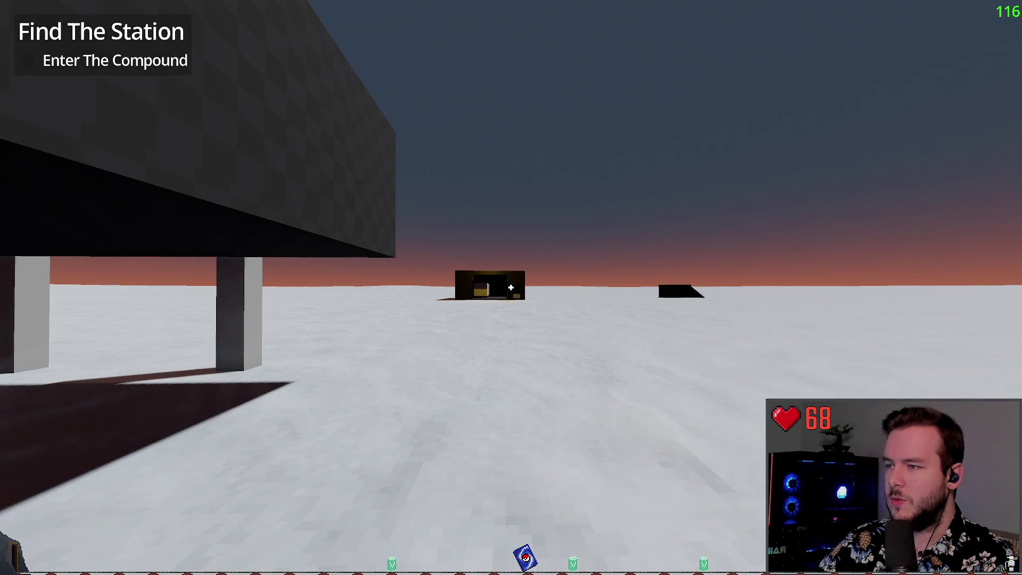
{"action": "key", "text": "alt+Tab"}
{"action": "key", "text": "alt+Tab"}
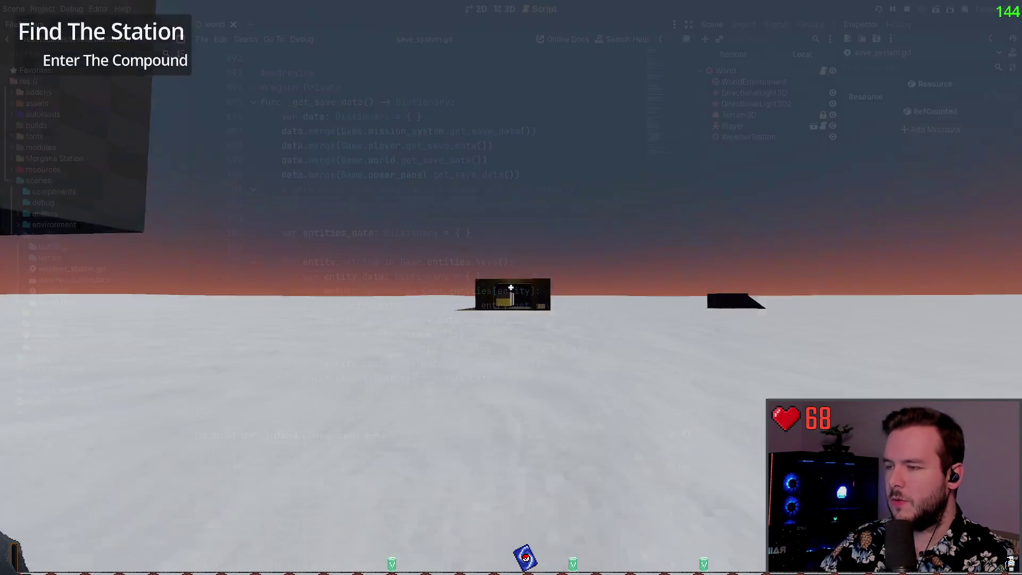
Walk the player through the compound doorway and up the snowy slope.
{"action": "key", "text": "w"}
{"action": "key", "text": "w"}
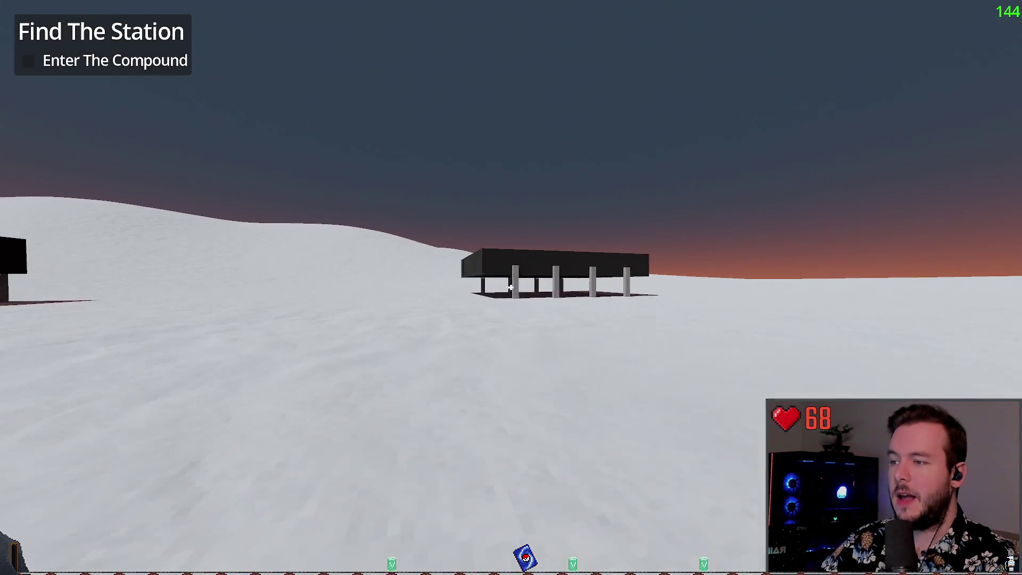
{"action": "key", "text": "w"}
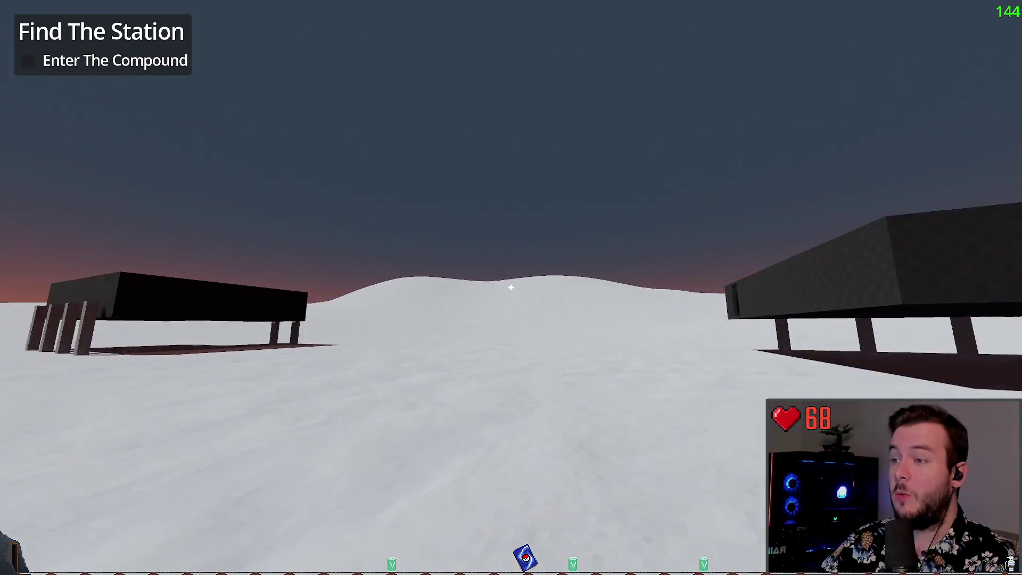
{"action": "key", "text": "w"}
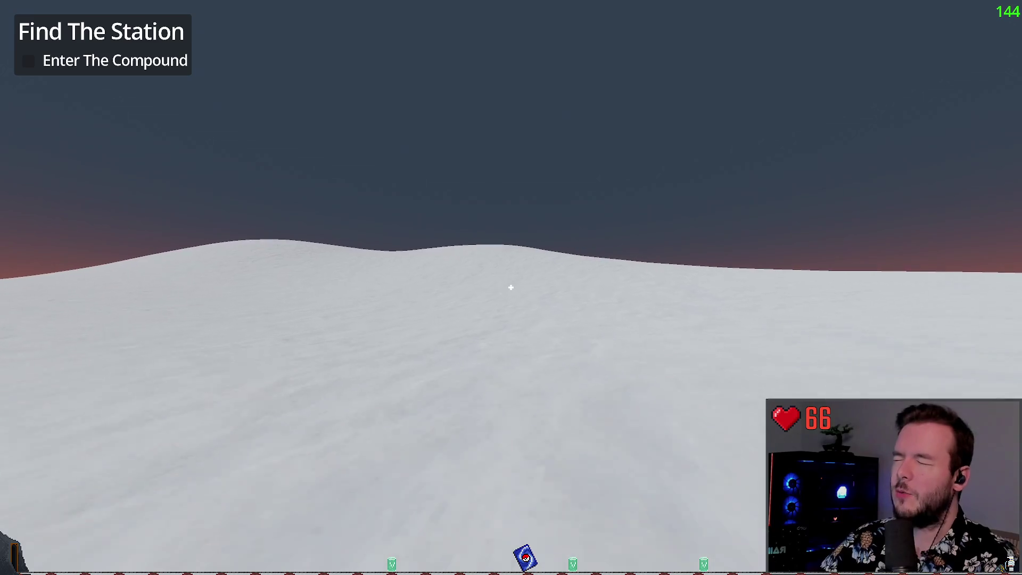
{"action": "key", "text": "w"}
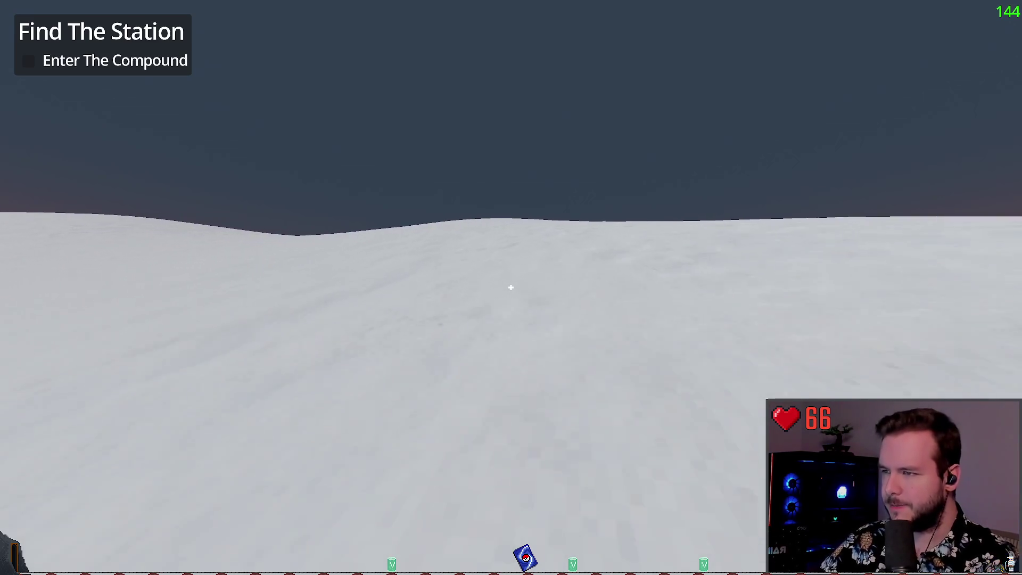
{"action": "key", "text": "w"}
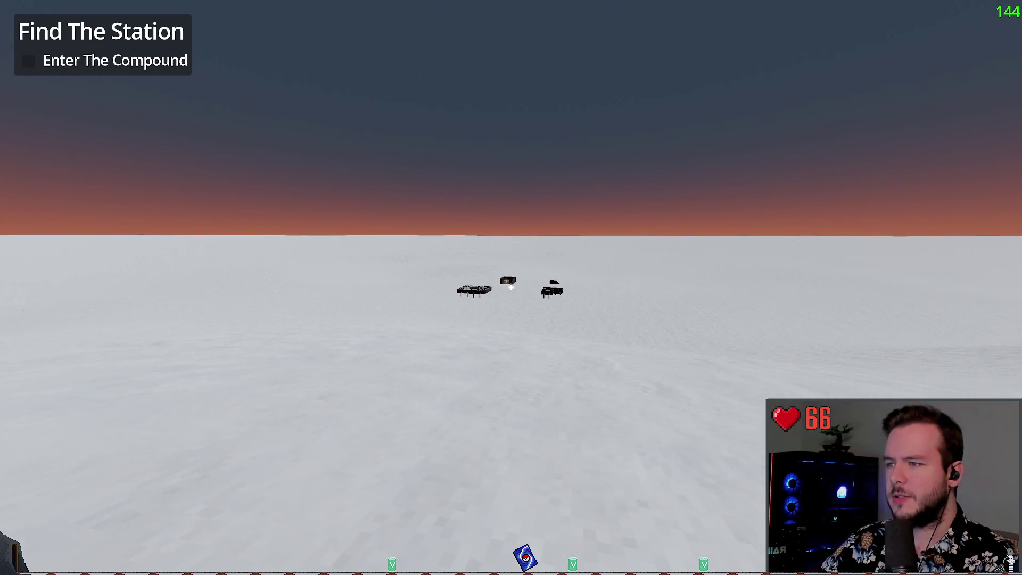
Show the 3D scene view in the editor and hide the DirectionalLight3D2 light.
{"action": "key", "text": "alt+Tab"}
{"action": "left_click", "coordinate": [501, 9]}
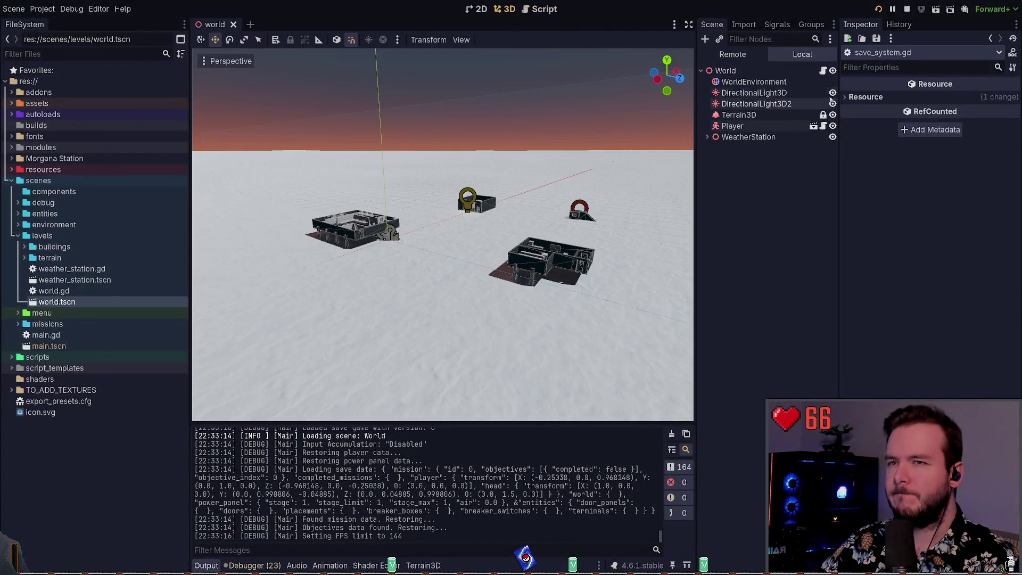
{"action": "left_click", "coordinate": [833, 104]}
{"action": "key", "text": "alt+Tab"}
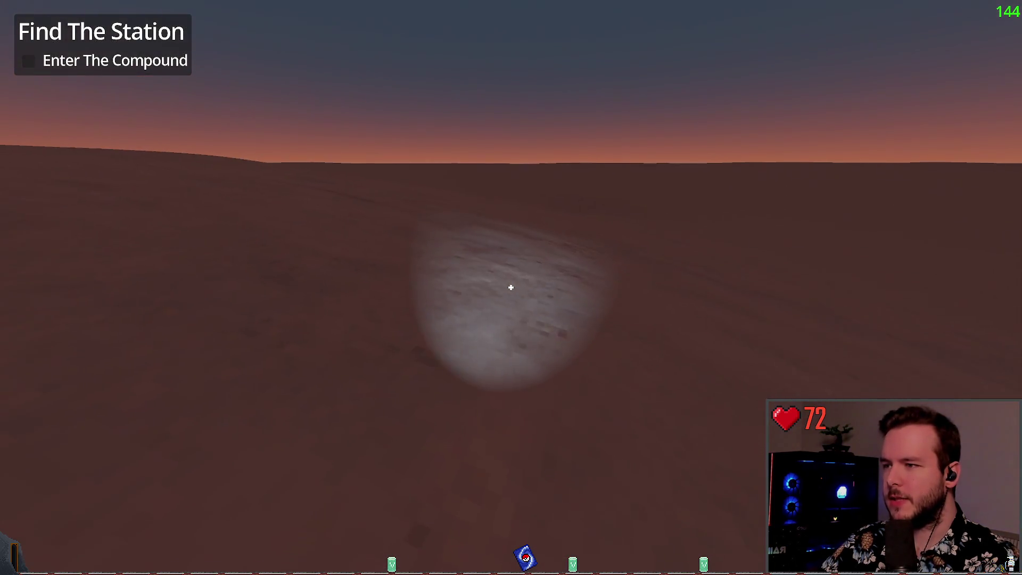
{"action": "mouse_move", "coordinate": [511, 288]}
Quit the game from the pause menu and confirm the prompt.
{"action": "key", "text": "Escape"}
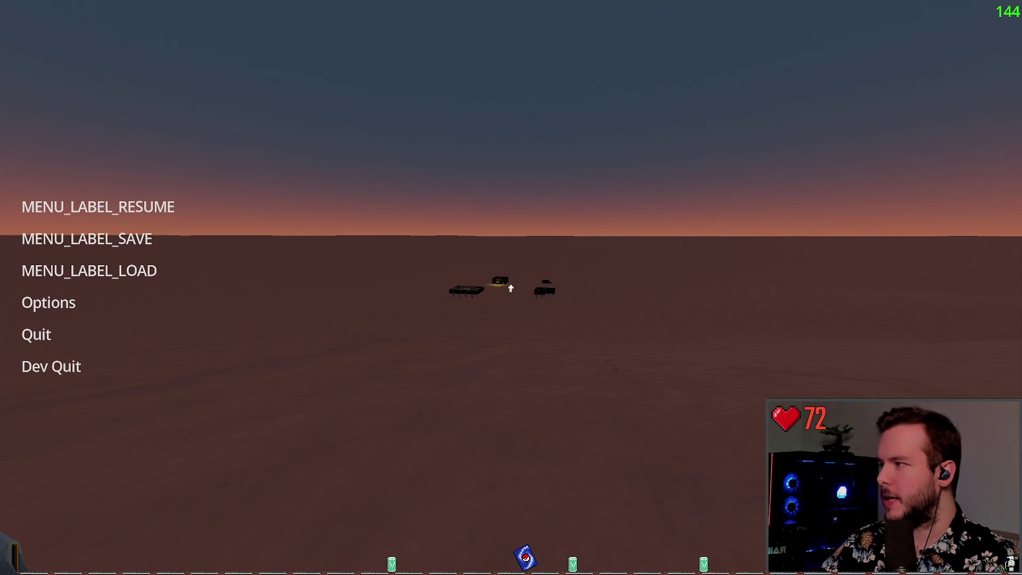
{"action": "key", "text": "Escape"}
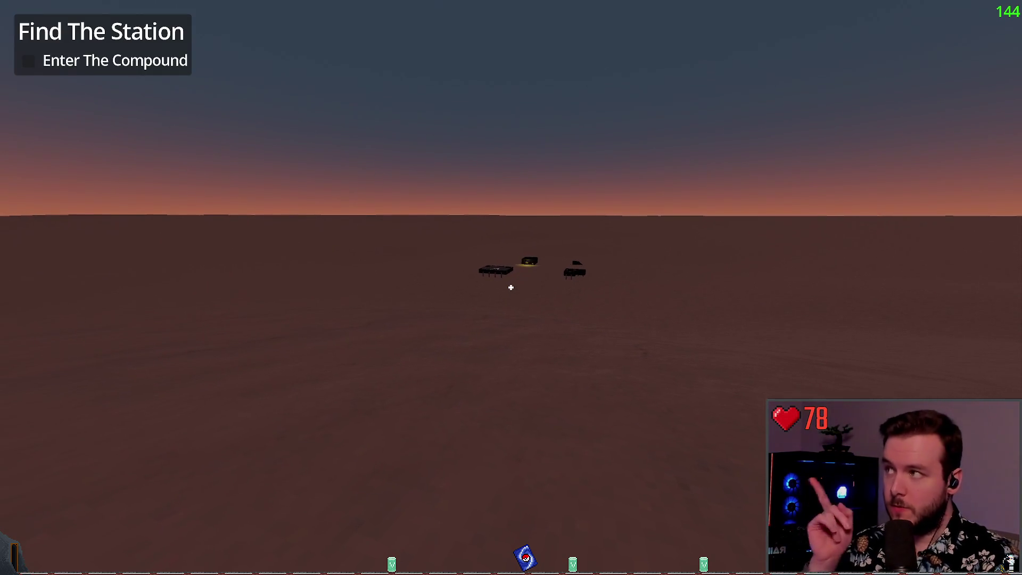
{"action": "key", "text": "Escape"}
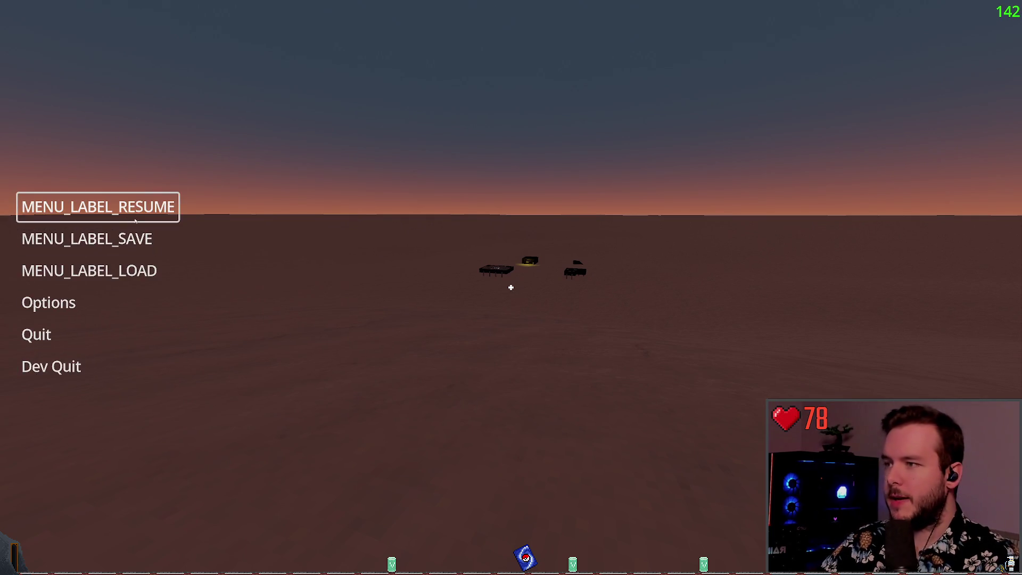
{"action": "left_click", "coordinate": [80, 367]}
{"action": "left_click", "coordinate": [457, 308]}
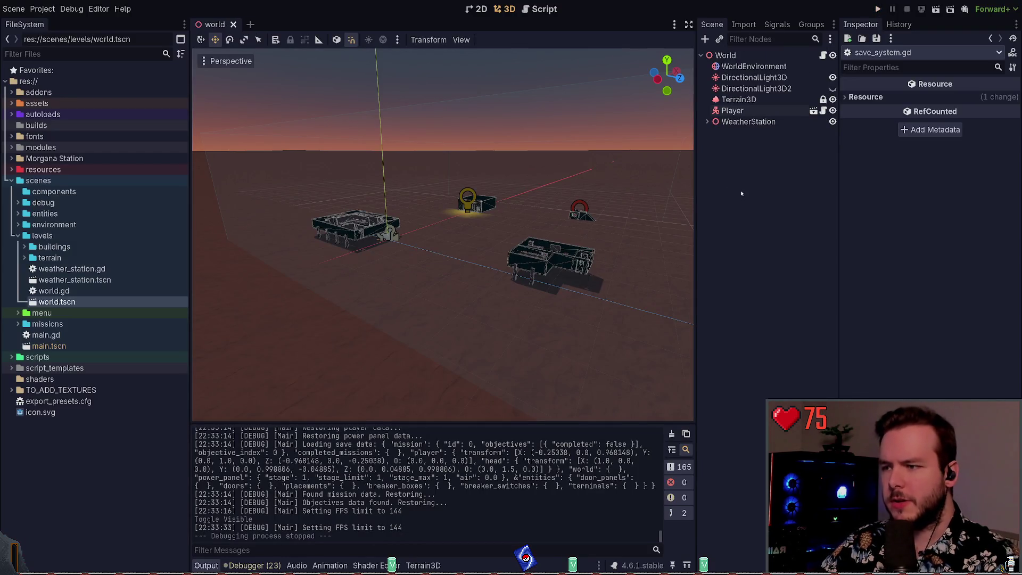
Add a Marker3D node under World and rename it Spawn.
{"action": "mouse_move", "coordinate": [554, 203]}
{"action": "left_mouse_down"}
{"action": "mouse_move", "coordinate": [437, 219]}
{"action": "mouse_move", "coordinate": [674, 223]}
{"action": "left_mouse_up"}
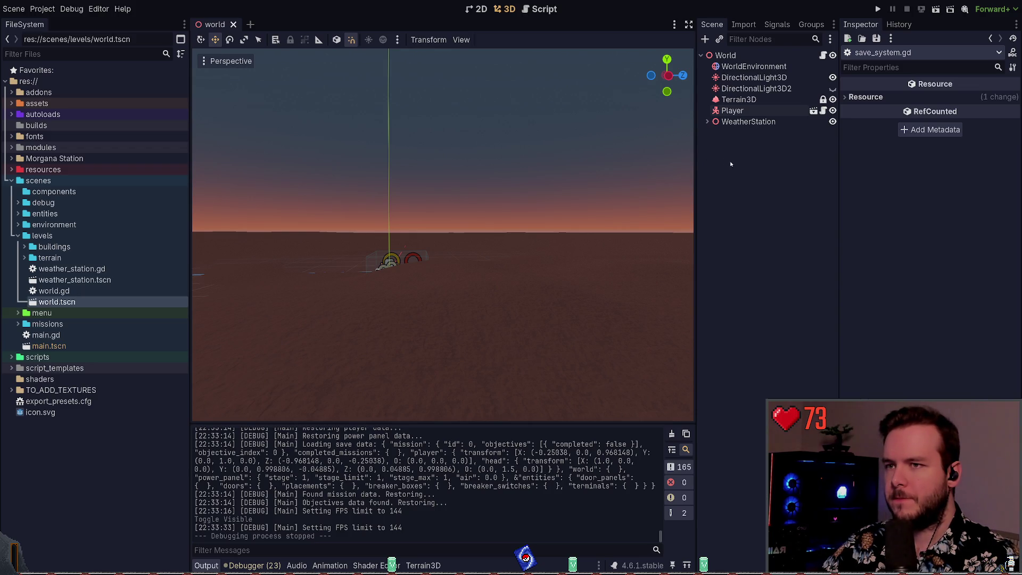
{"action": "key", "text": "w"}
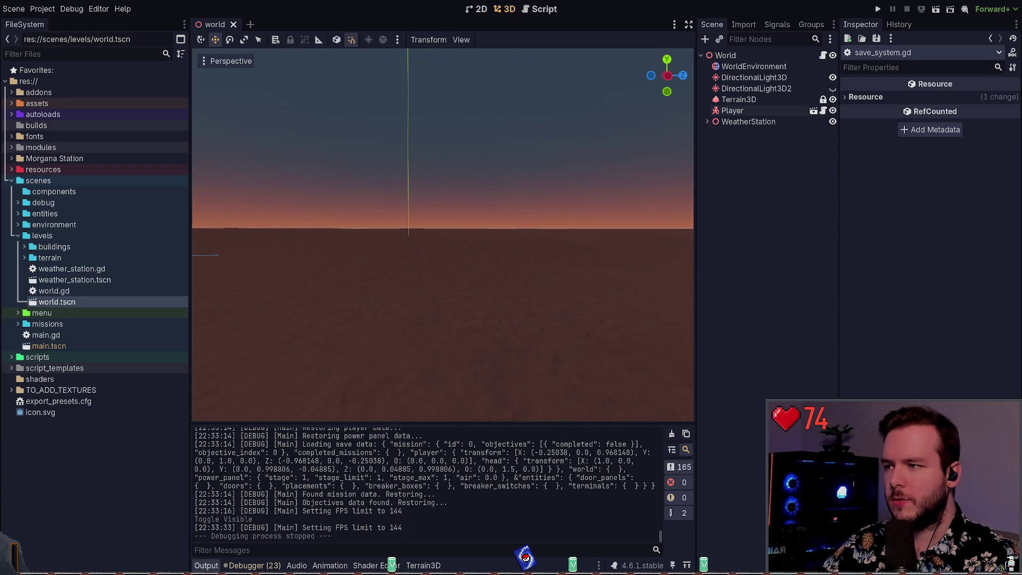
{"action": "key", "text": "d"}
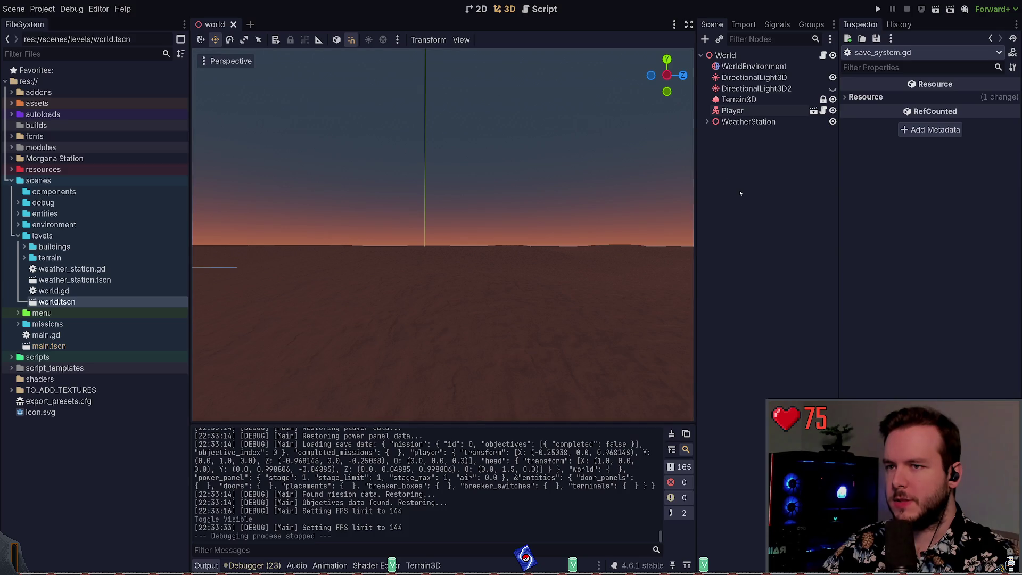
{"action": "key", "text": "ctrl+a"}
{"action": "key", "text": "Return"}
{"action": "key", "text": "Up"}
{"action": "key", "text": "Down"}
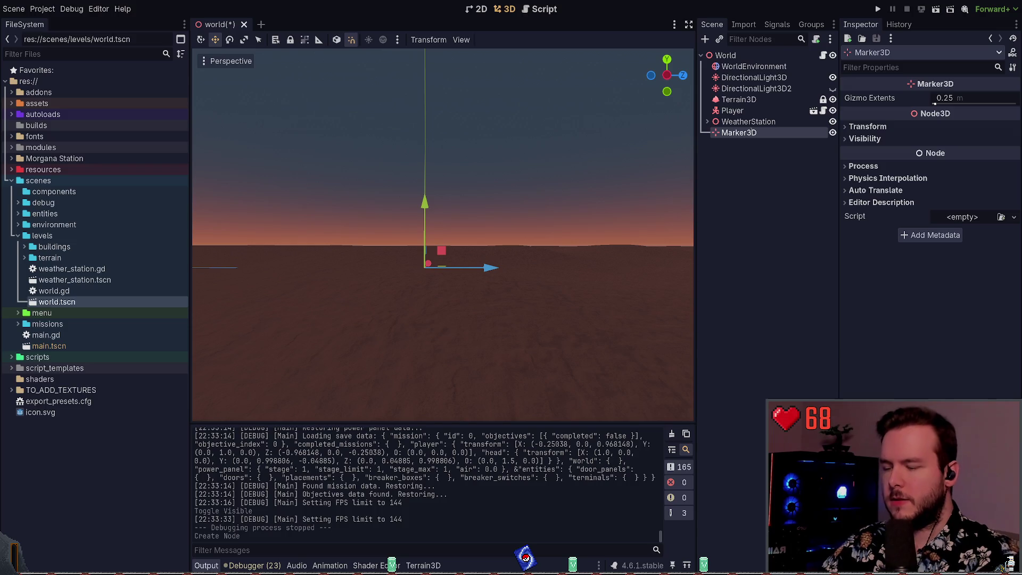
{"action": "key", "text": "F2"}
{"action": "type", "text": "Spawn"}
{"action": "key", "text": "Return"}
Move Spawn out onto the terrain, save the scene, and give Spawn a unique name.
{"action": "left_click_drag", "start_coordinate": [527, 266], "coordinate": [530, 267]}
{"action": "mouse_move", "coordinate": [449, 261]}
{"action": "left_mouse_down"}
{"action": "mouse_move", "coordinate": [438, 354]}
{"action": "mouse_move", "coordinate": [447, 319]}
{"action": "mouse_move", "coordinate": [420, 345]}
{"action": "mouse_move", "coordinate": [435, 330]}
{"action": "left_mouse_up"}
{"action": "key", "text": "f"}
{"action": "key", "text": "g"}
{"action": "key", "text": "y"}
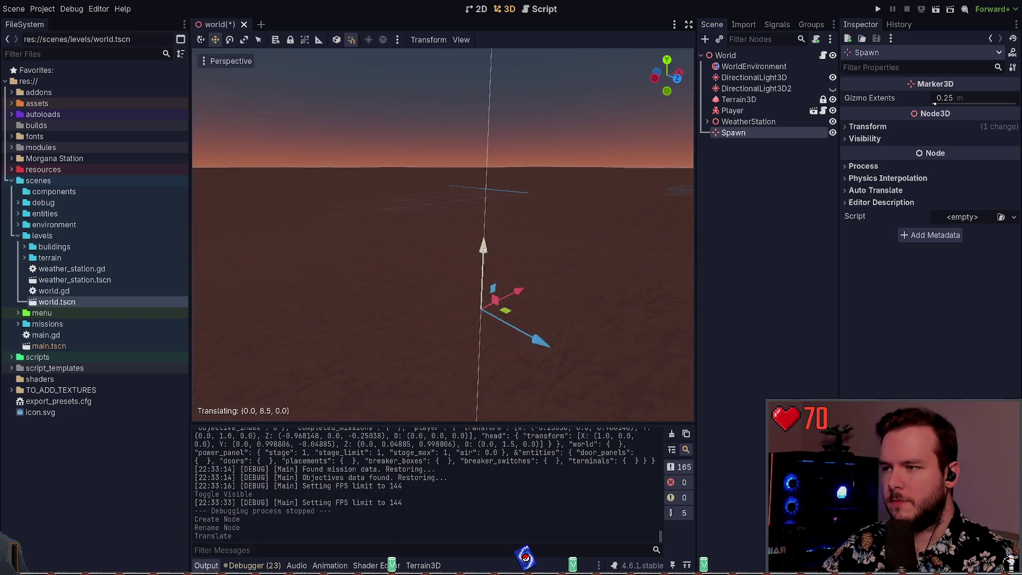
{"action": "left_click", "coordinate": [516, 159]}
{"action": "key", "text": "g"}
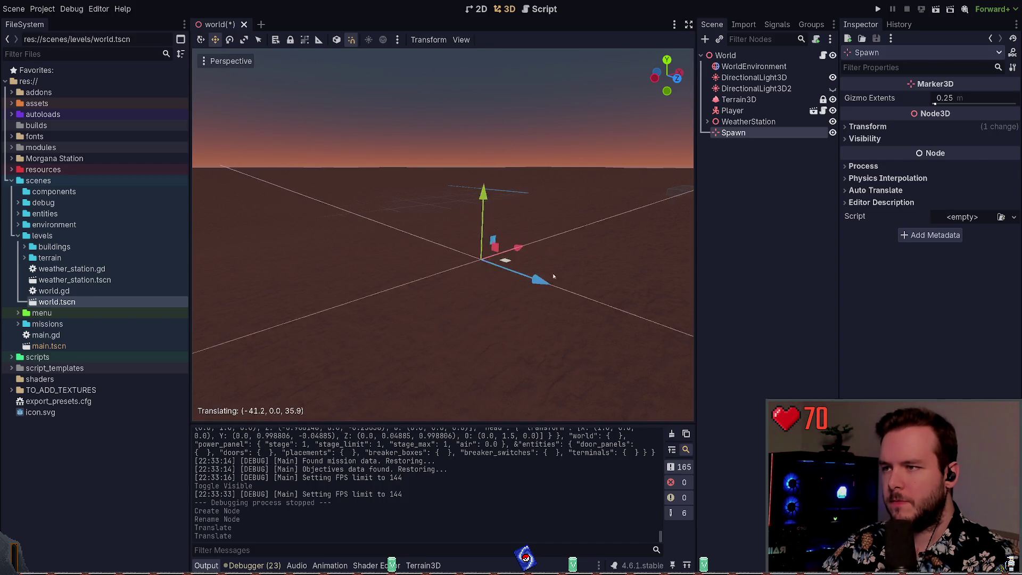
{"action": "left_click", "coordinate": [575, 311]}
{"action": "left_click_drag", "start_coordinate": [575, 305], "coordinate": [510, 297]}
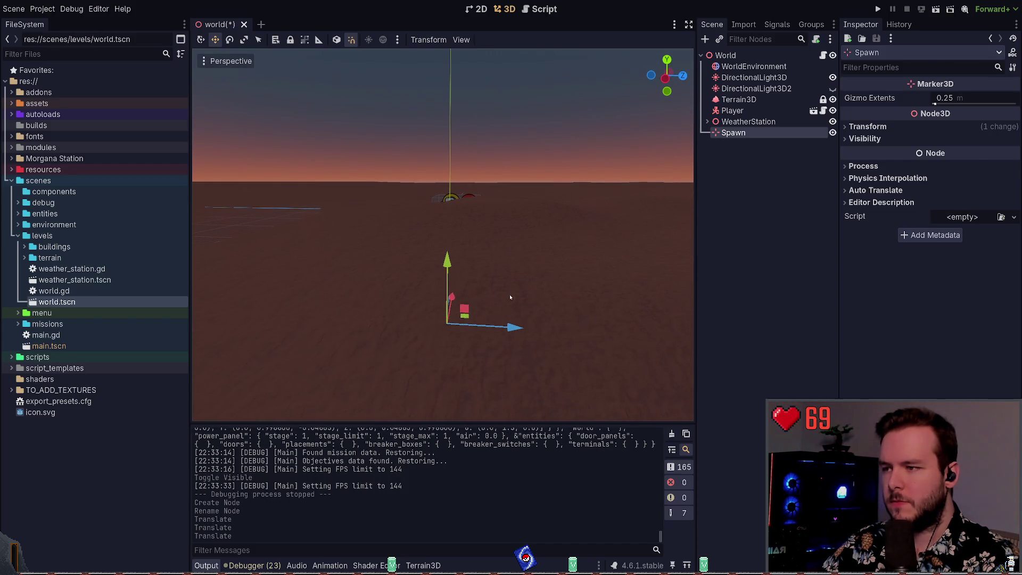
{"action": "mouse_move", "coordinate": [451, 276]}
{"action": "left_mouse_down"}
{"action": "mouse_move", "coordinate": [479, 287]}
{"action": "mouse_move", "coordinate": [516, 229]}
{"action": "mouse_move", "coordinate": [526, 418]}
{"action": "mouse_move", "coordinate": [484, 306]}
{"action": "left_mouse_up"}
{"action": "left_click_drag", "start_coordinate": [473, 183], "coordinate": [499, 168]}
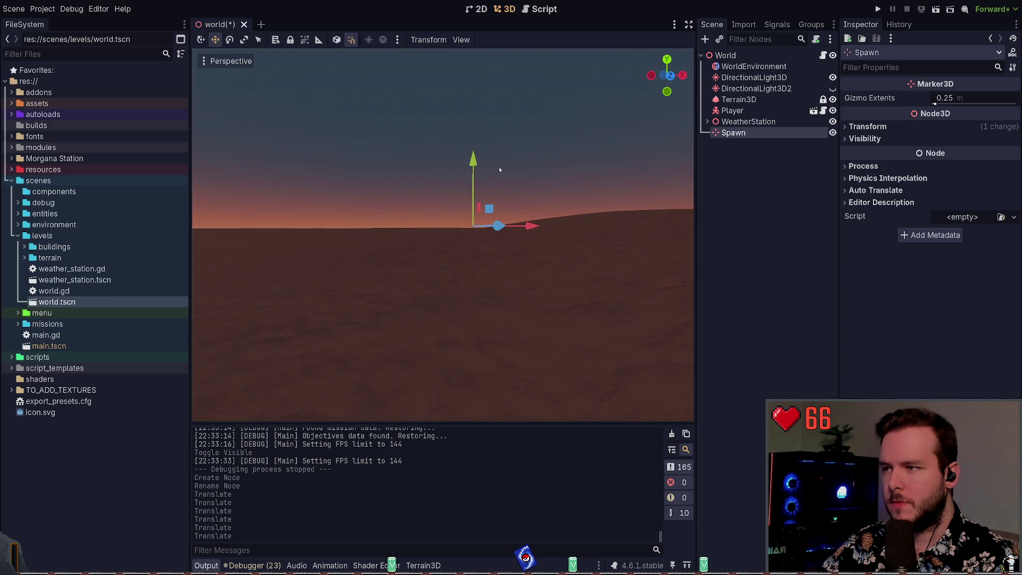
{"action": "key", "text": "ctrl+s"}
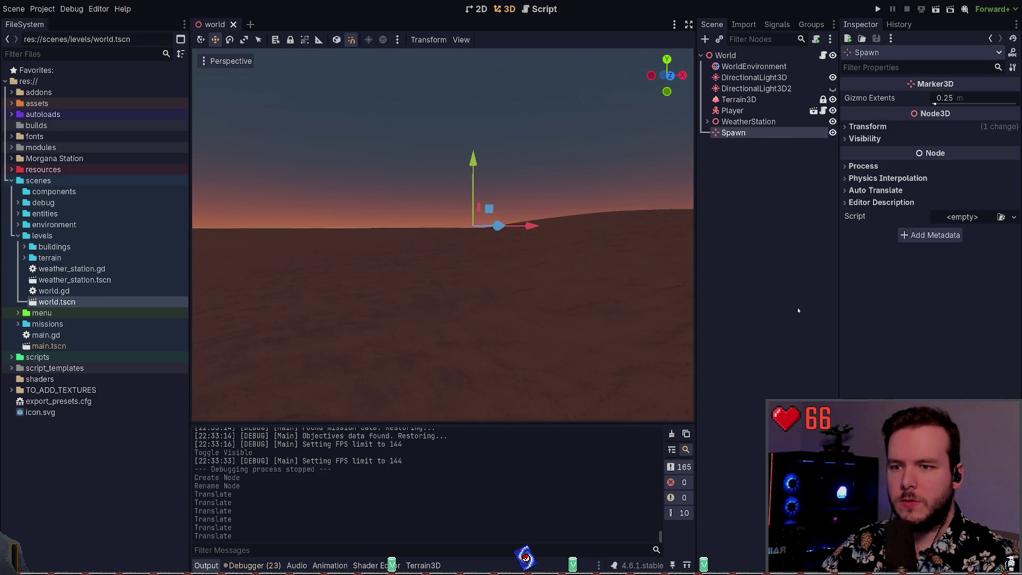
{"action": "key", "text": "ctrl+u"}
In world.gd, duplicate the station_area line as a spawn variable typed Marker3D.
{"action": "key", "text": "alt+Tab"}
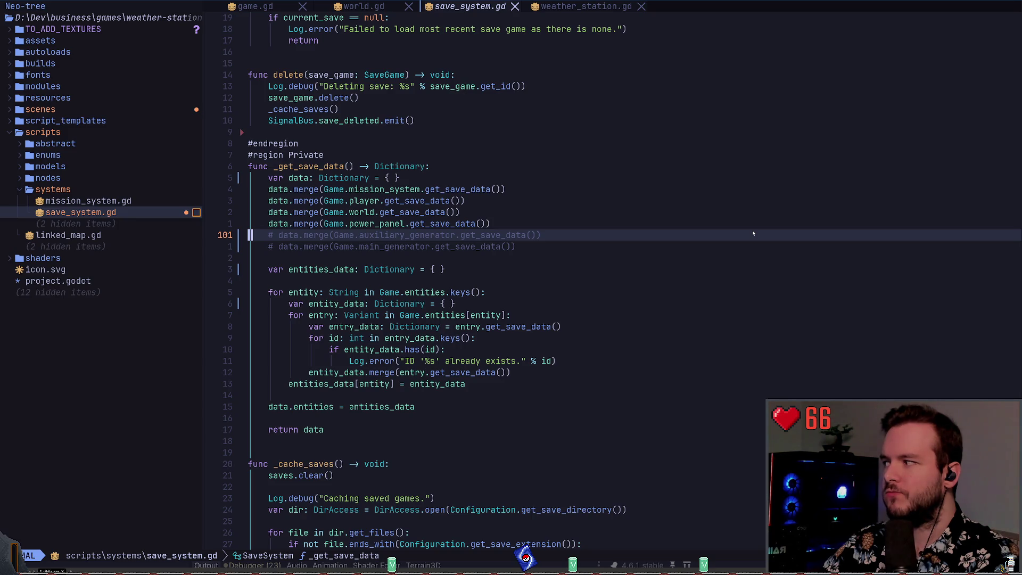
{"action": "key", "text": "shift+h"}
{"action": "key", "text": "g"}
{"action": "key", "text": "g"}
{"action": "key", "text": "j"}
{"action": "key", "text": "j"}
{"action": "key", "text": "j"}
{"action": "key", "text": "y"}
{"action": "key", "text": "y"}
{"action": "key", "text": "p"}
{"action": "key", "text": "W"}
{"action": "key", "text": "W"}
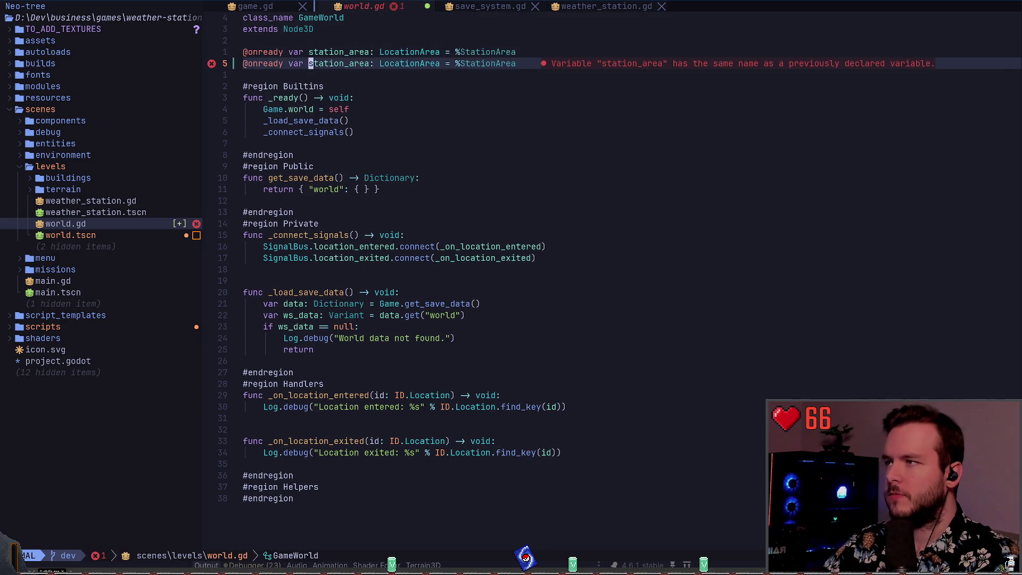
{"action": "type", "text": "ciw"}
{"action": "type", "text": "spawn"}
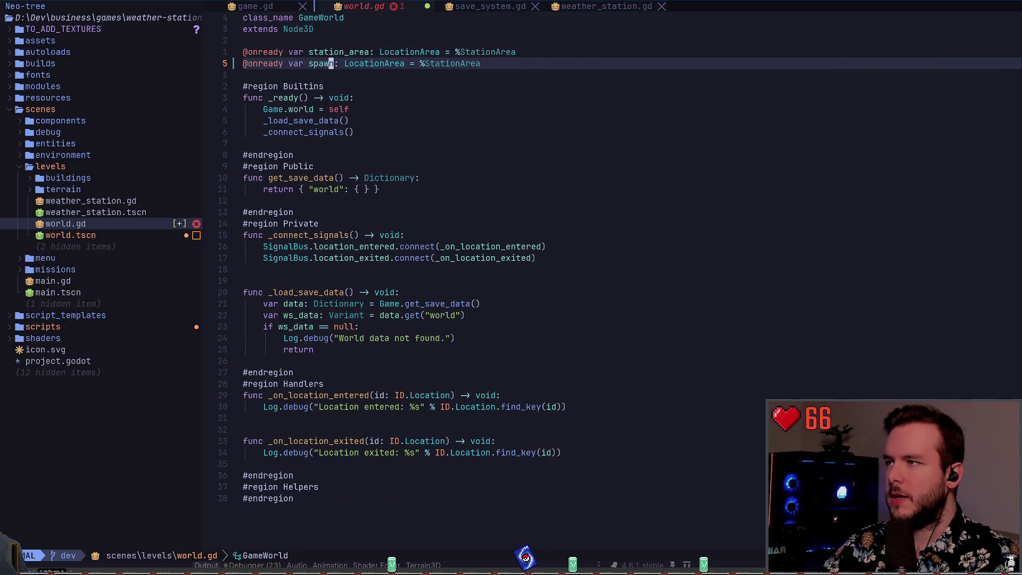
{"action": "key", "text": "Escape"}
{"action": "type", "text": "W"}
{"action": "type", "text": "ciwMarker"}
{"action": "key", "text": "ctrl+n"}
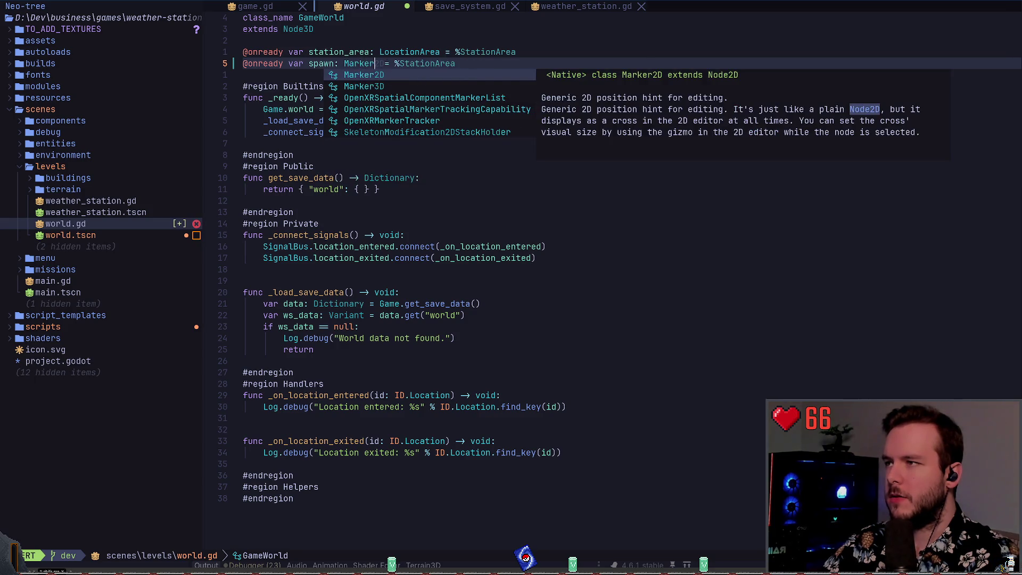
{"action": "key", "text": "Return"}
Point the spawn variable at %Spawn and save world.gd.
{"action": "key", "text": "End"}
{"action": "key", "text": "ctrl+w"}
{"action": "type", "text": "Spawn"}
{"action": "key", "text": "Escape"}
{"action": "key", "text": "ctrl+s"}
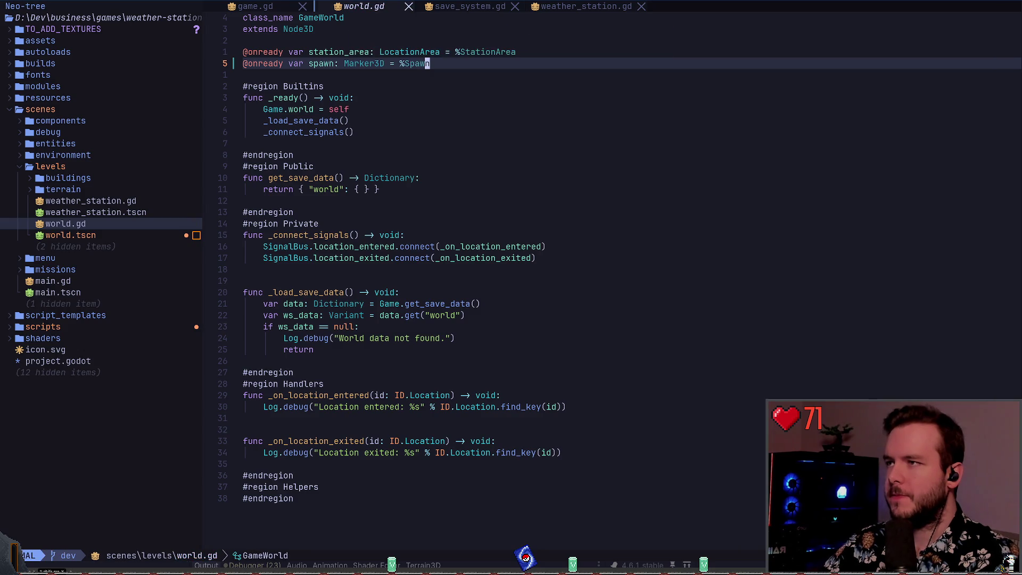
{"action": "type", "text": "ciW%Spawn"}
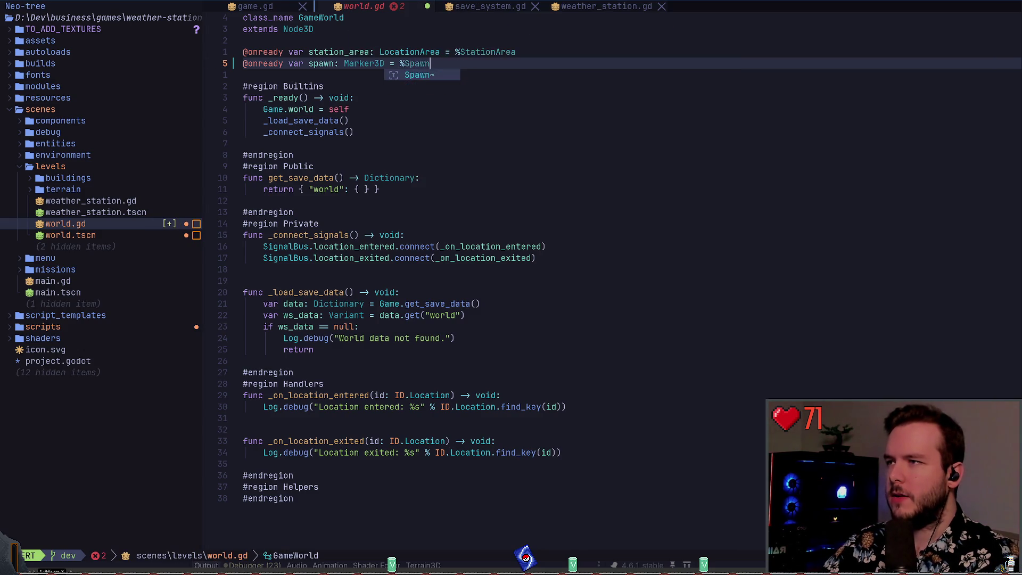
{"action": "key", "text": "Escape"}
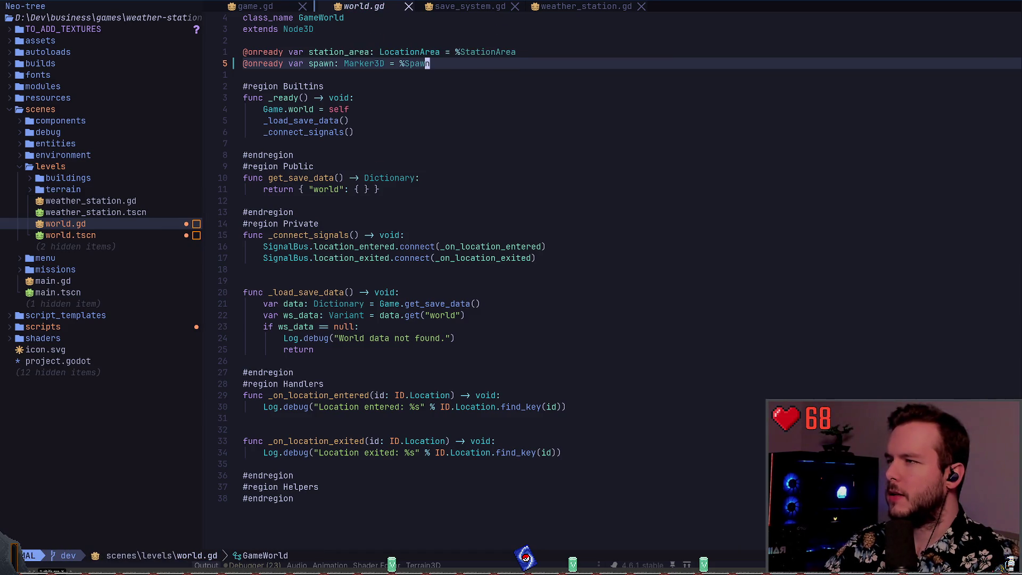
Test the %Spawn reference with a temporary line in _ready, then restore the declaration.
{"action": "key", "text": "g"}
{"action": "key", "text": "c"}
{"action": "key", "text": "c"}
{"action": "key", "text": "j"}
{"action": "key", "text": "j"}
{"action": "key", "text": "j"}
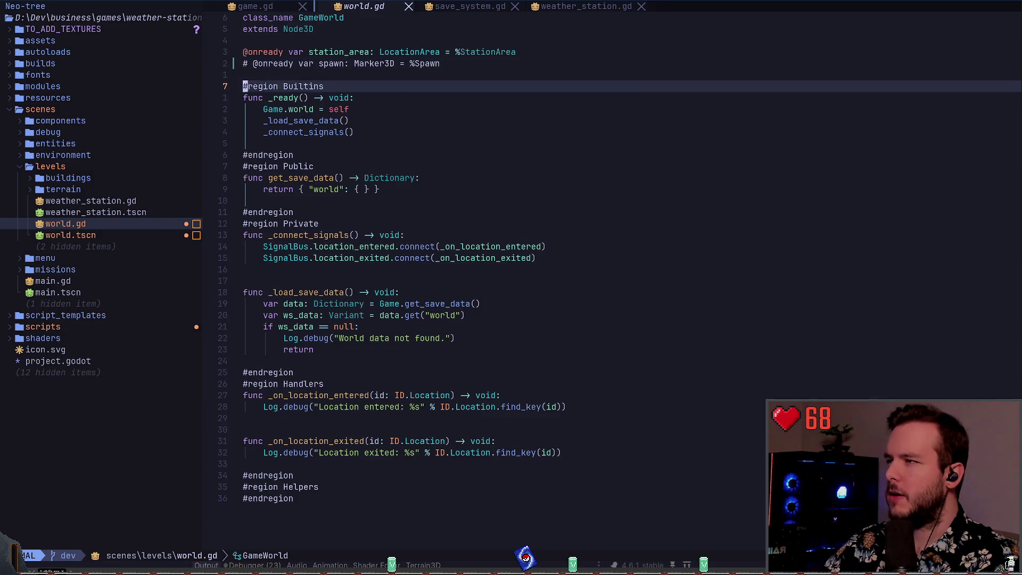
{"action": "type", "text": "o%Spawn"}
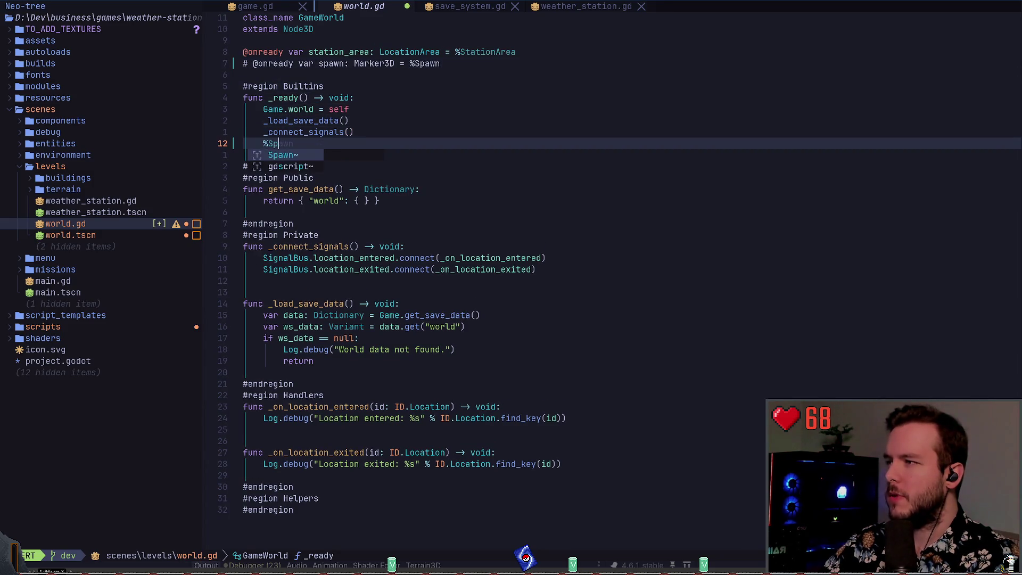
{"action": "key", "text": "Escape"}
{"action": "key", "text": "d"}
{"action": "key", "text": "d"}
{"action": "key", "text": "k"}
{"action": "key", "text": "k"}
{"action": "key", "text": "k"}
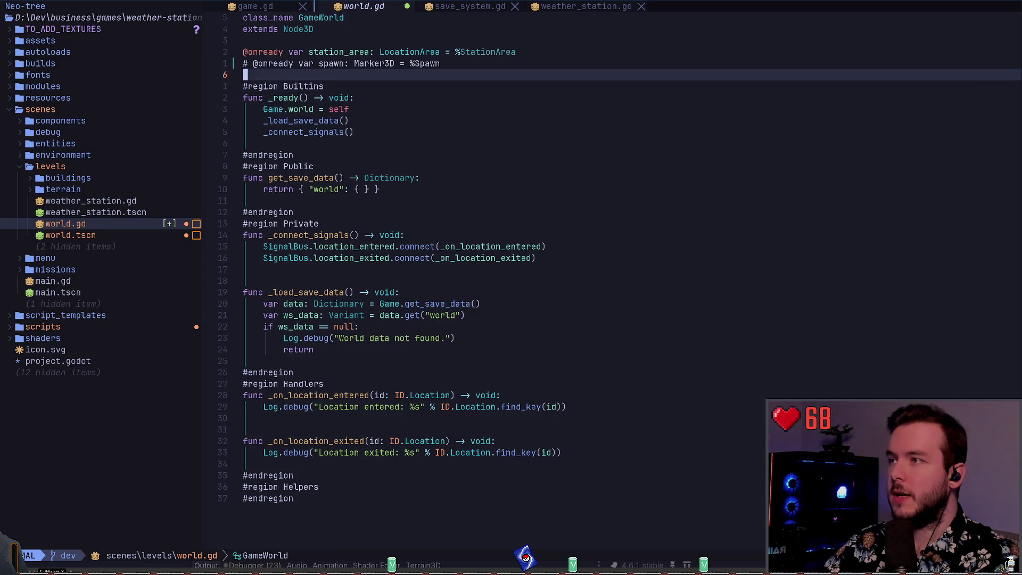
{"action": "key", "text": "g"}
{"action": "key", "text": "c"}
{"action": "key", "text": "c"}
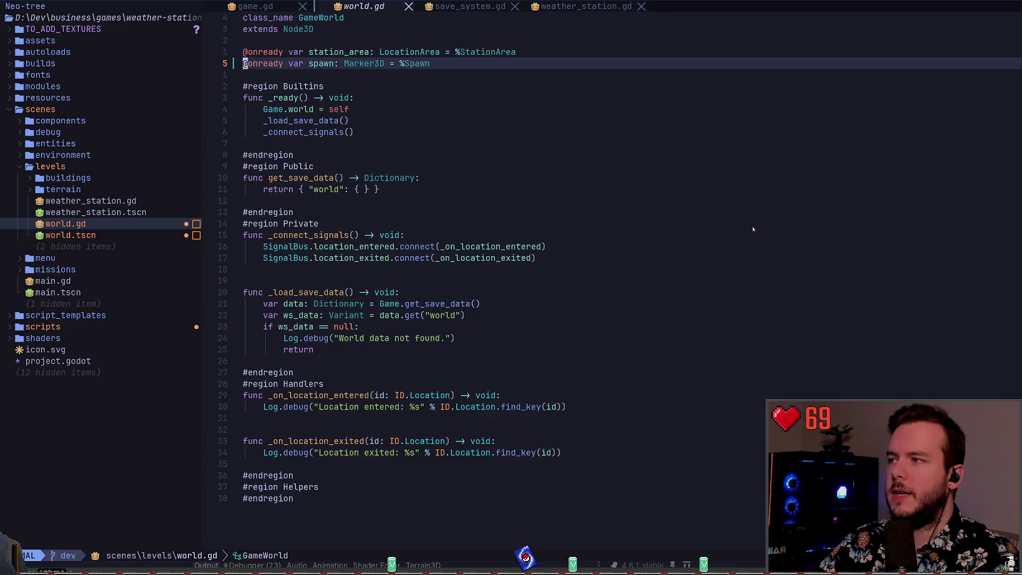
Try a new line in _ready and a duplicate spawn line, undoing both.
{"action": "key", "text": "braceright"}
{"action": "key", "text": "braceright"}
{"action": "key", "text": "braceright"}
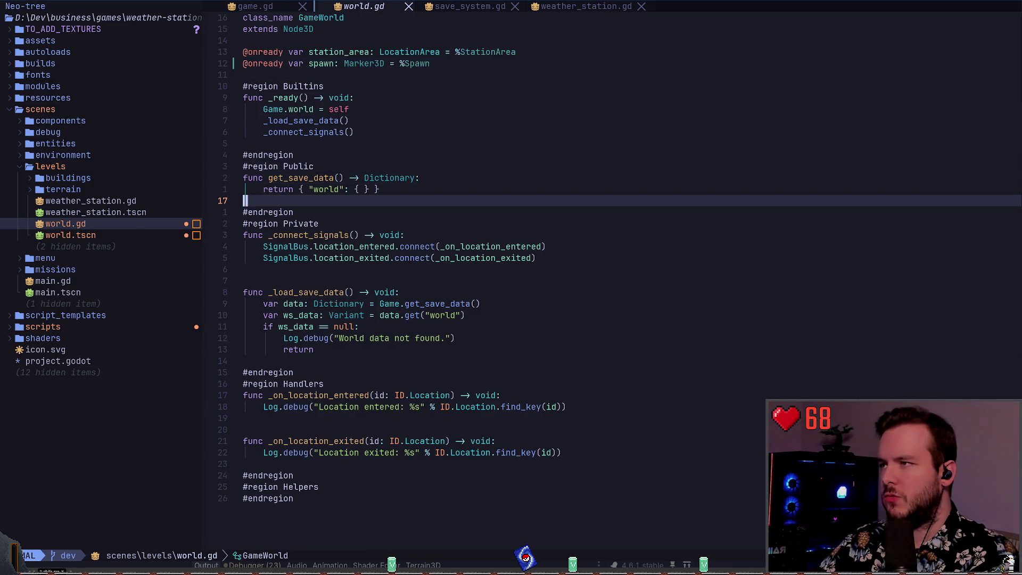
{"action": "key", "text": "k"}
{"action": "key", "text": "k"}
{"action": "key", "text": "k"}
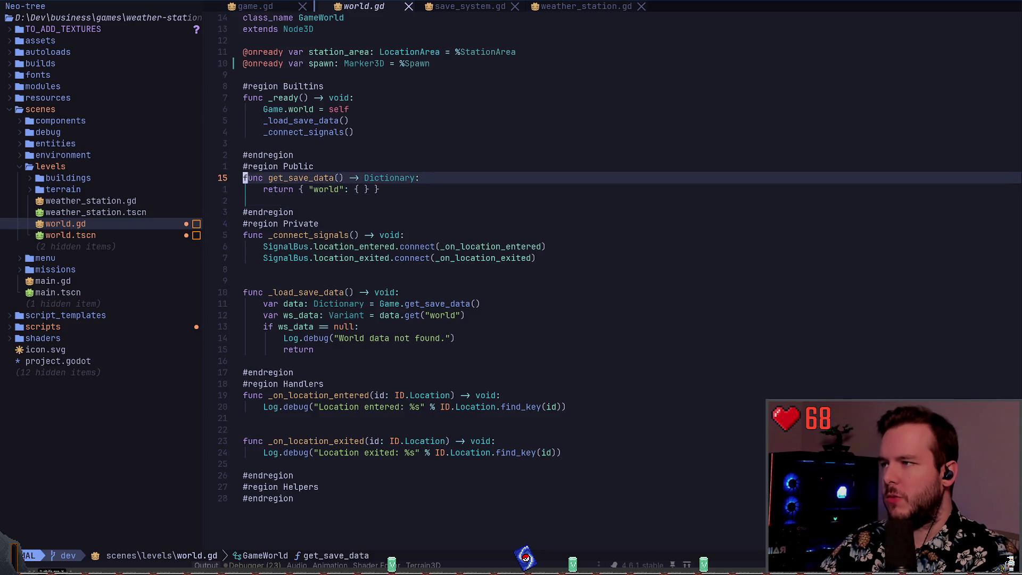
{"action": "key", "text": "j"}
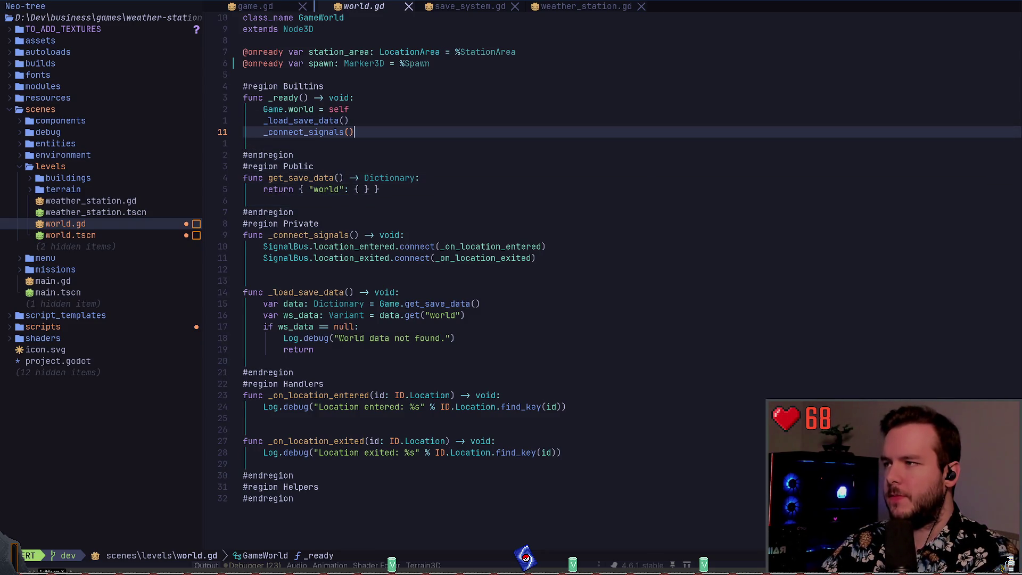
{"action": "key", "text": "o"}
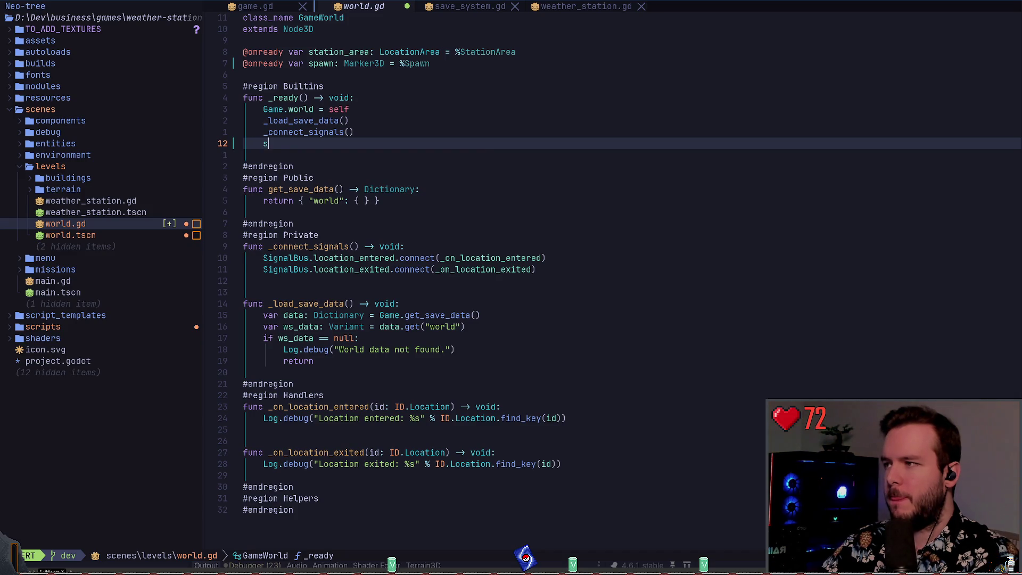
{"action": "key", "text": "Escape"}
{"action": "key", "text": "u"}
{"action": "key", "text": "k"}
{"action": "key", "text": "k"}
{"action": "key", "text": "k"}
{"action": "key", "text": "k"}
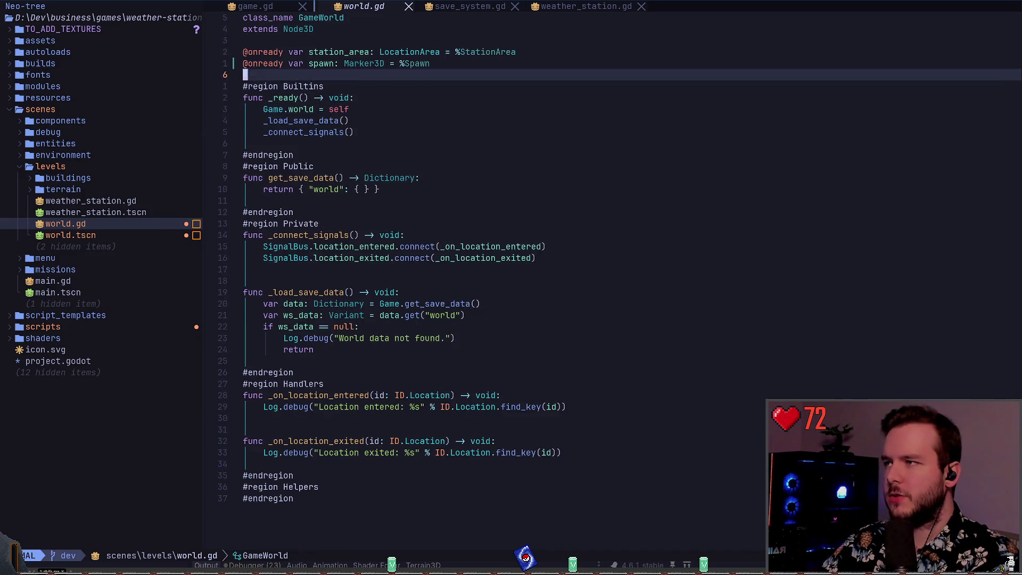
{"action": "key", "text": "y"}
{"action": "key", "text": "y"}
{"action": "key", "text": "p"}
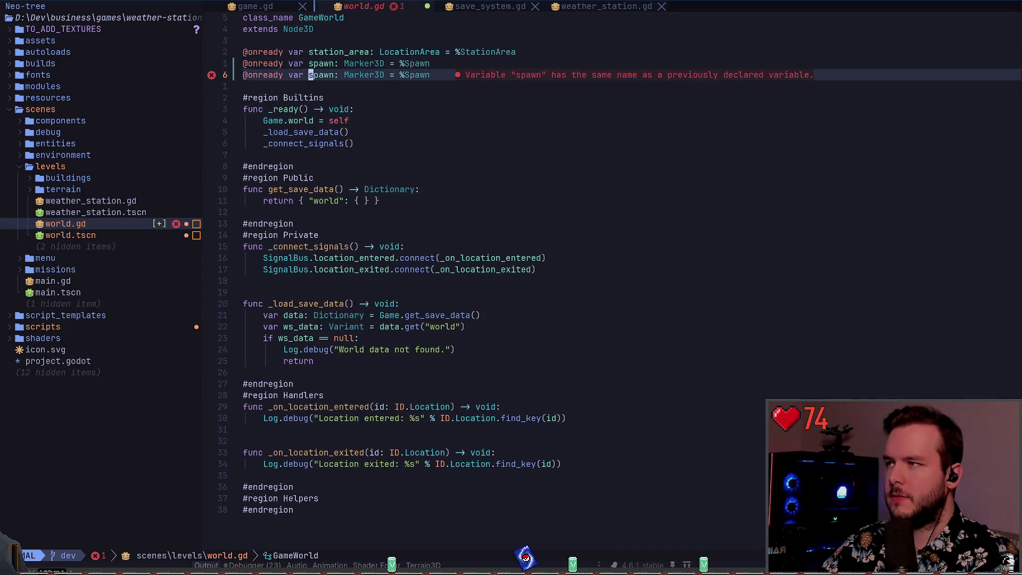
{"action": "key", "text": "u"}
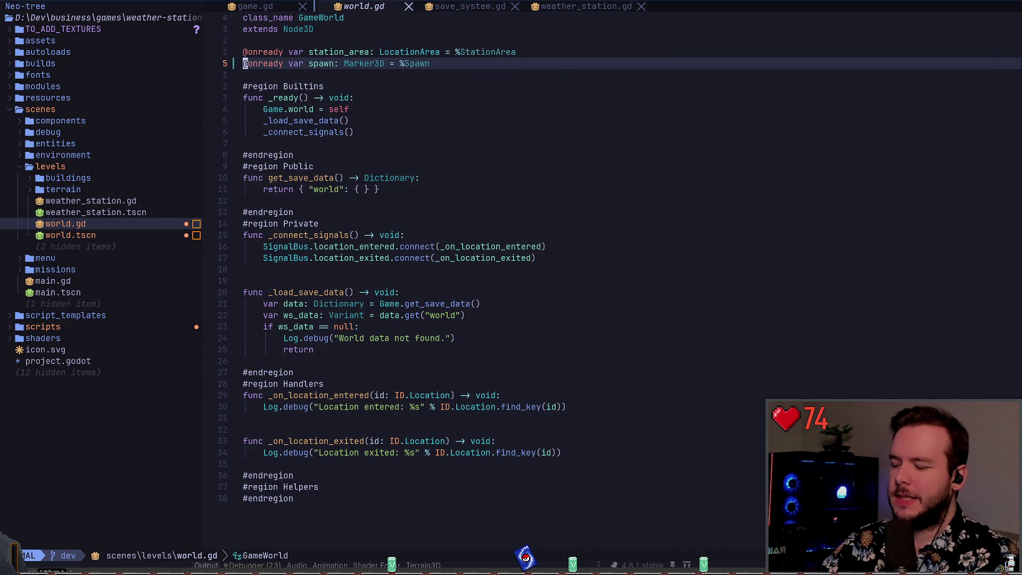
Duplicate the spawn line as a trial player variable, then undo it.
{"action": "key", "text": "y"}
{"action": "key", "text": "y"}
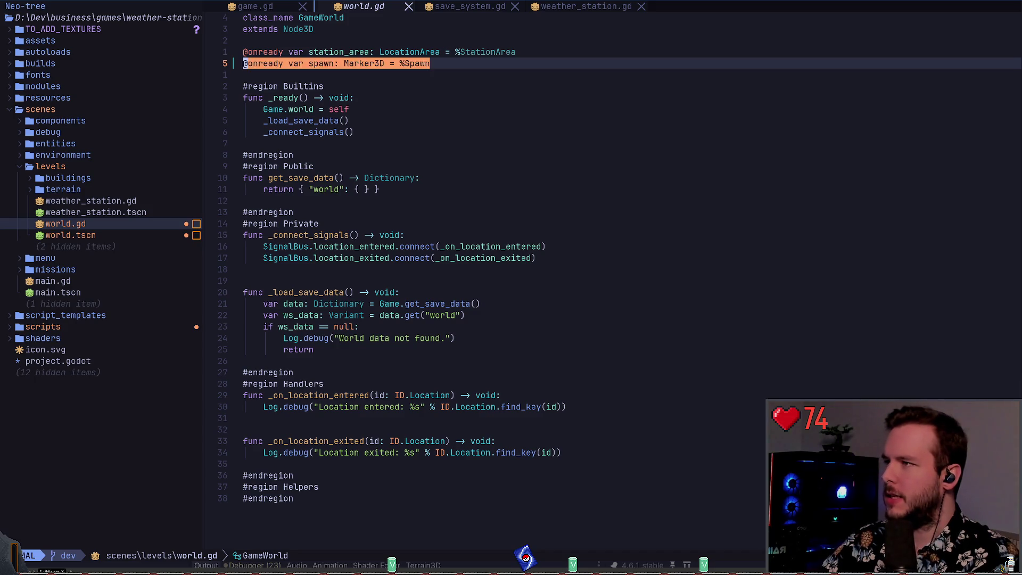
{"action": "type", "text": "p"}
{"action": "type", "text": "cwplayer"}
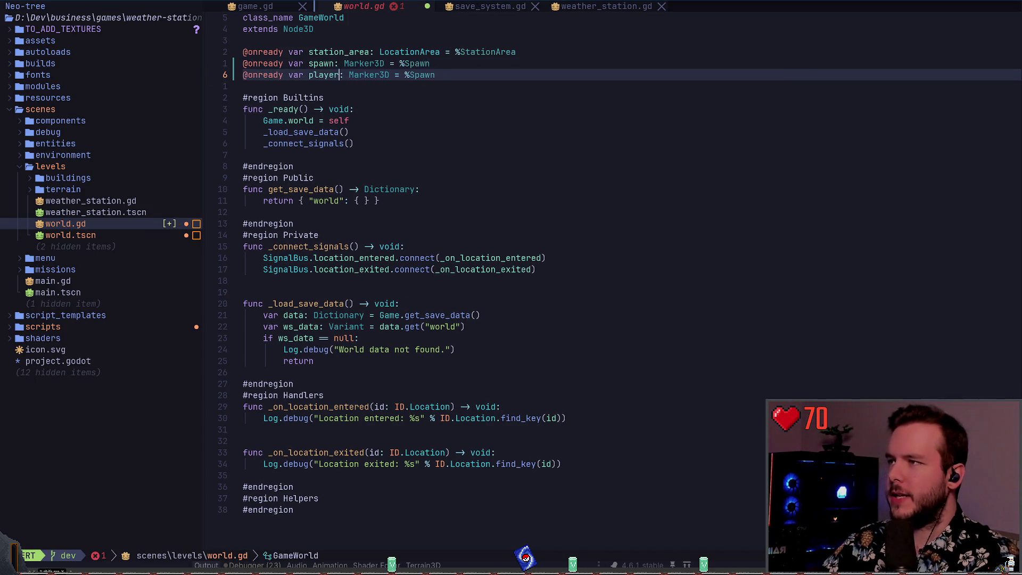
{"action": "key", "text": "Escape"}
{"action": "type", "text": "WcwP"}
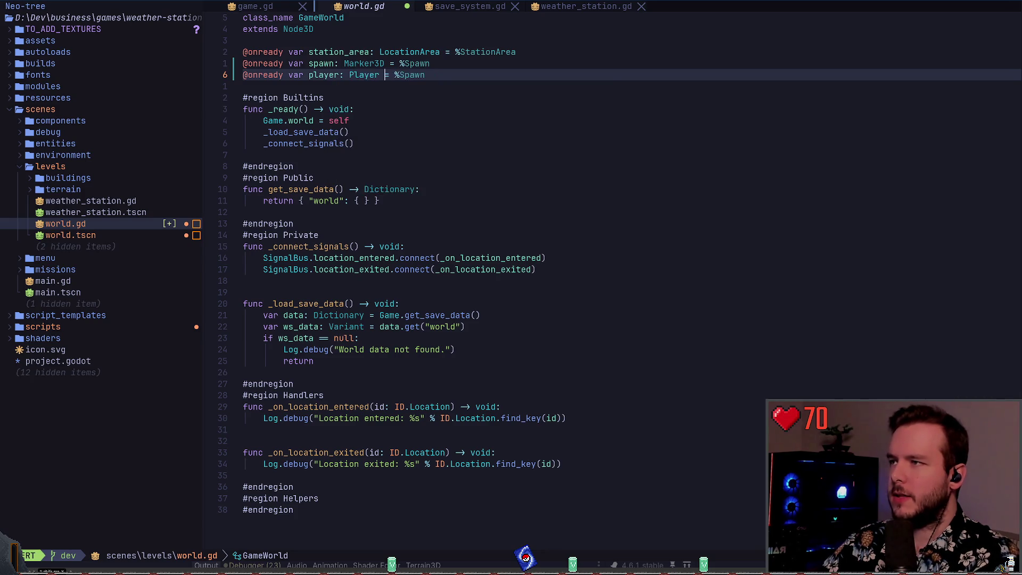
{"action": "key", "text": "Escape"}
{"action": "key", "text": "u"}
{"action": "key", "text": "u"}
{"action": "type", "text": "u"}
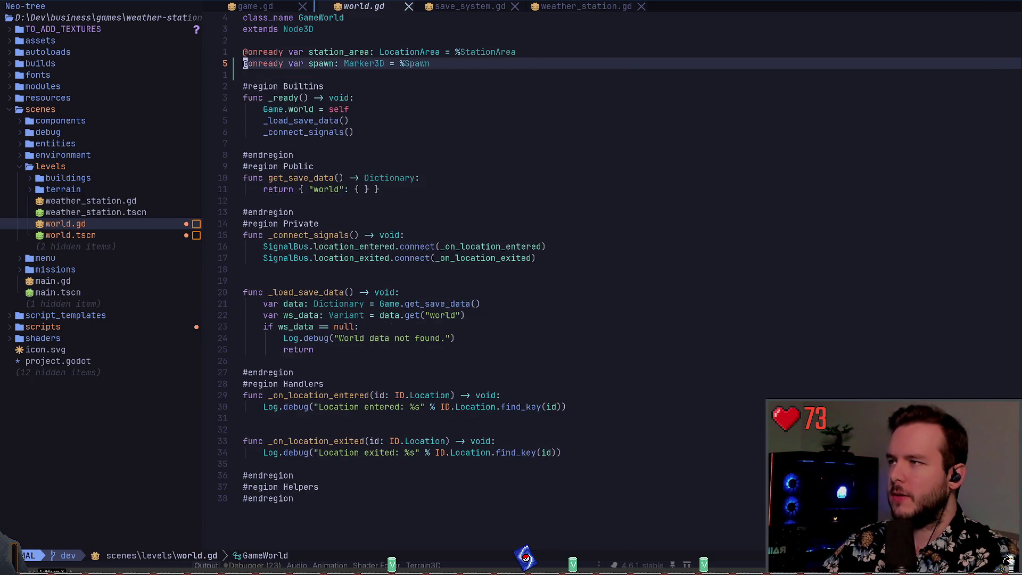
{"action": "type", "text": "4joGame.p"}
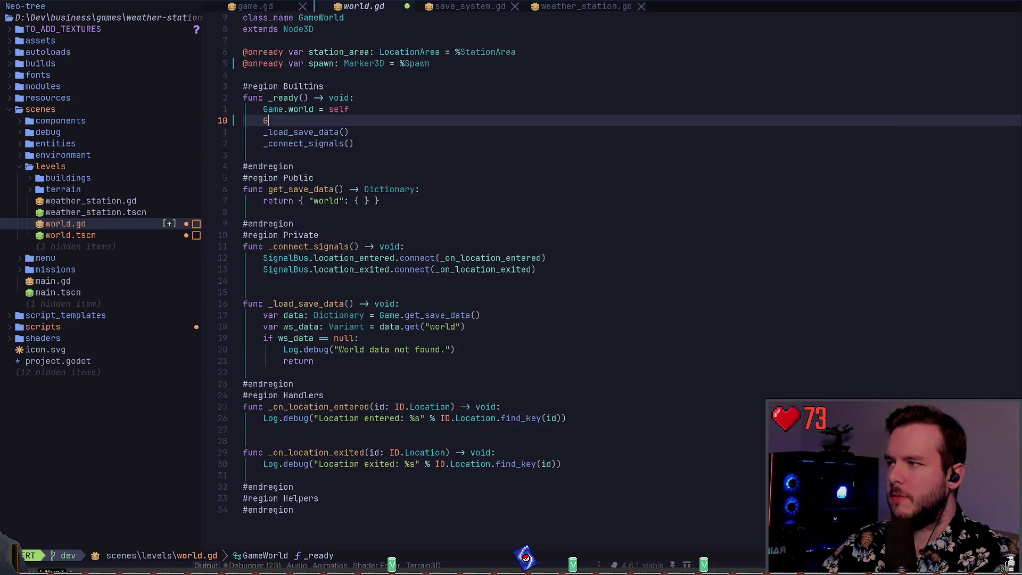
{"action": "type", "text": "layer."}
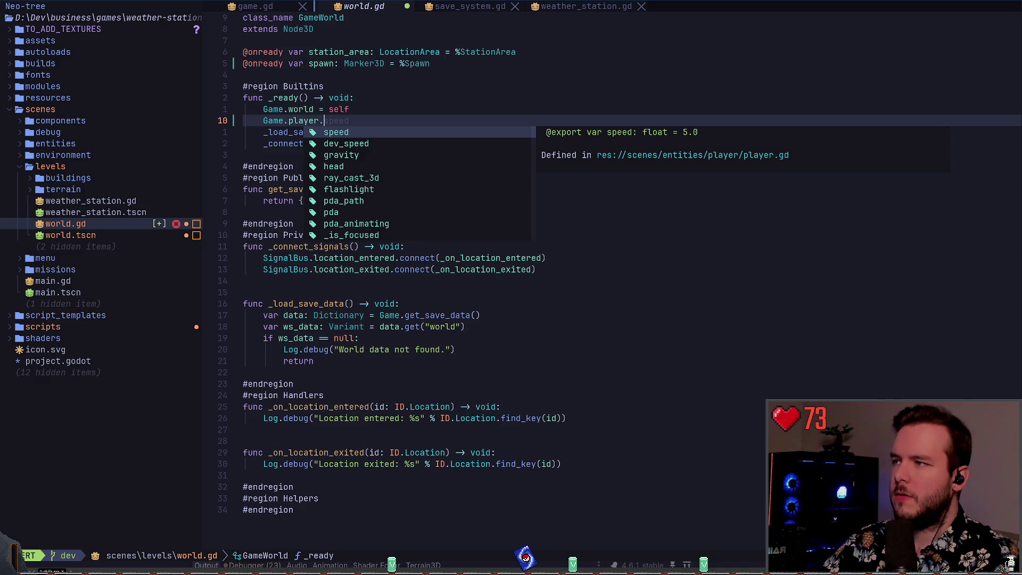
{"action": "type", "text": "gl"}
In _ready, add `Game.player.global_transform = spawn.transform` using completion, and save world.gd.
{"action": "key", "text": "BackSpace"}
{"action": "key", "text": "BackSpace"}
{"action": "type", "text": "gl"}
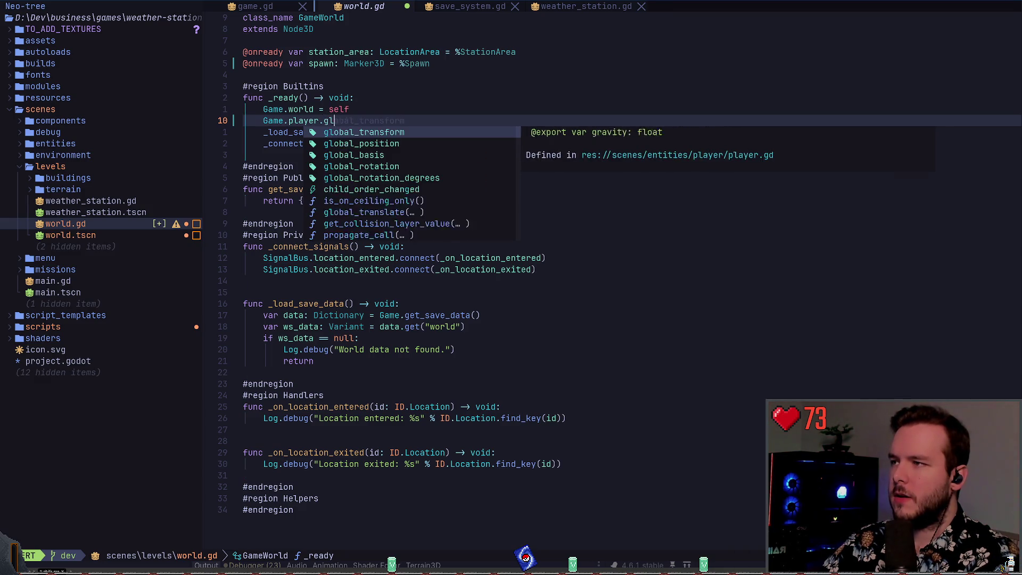
{"action": "key", "text": "ctrl+y"}
{"action": "type", "text": "= "}
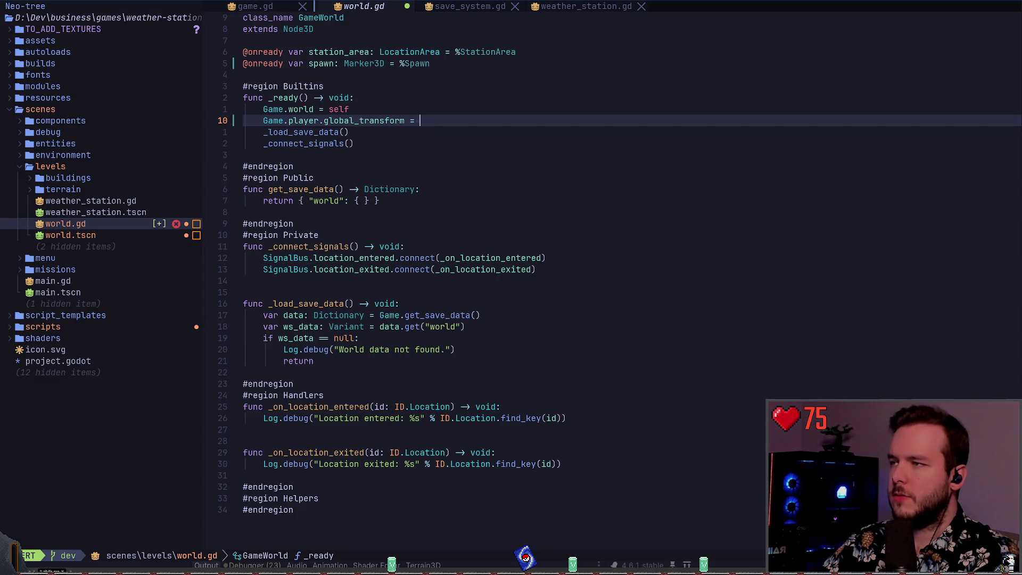
{"action": "type", "text": "spawn.trans"}
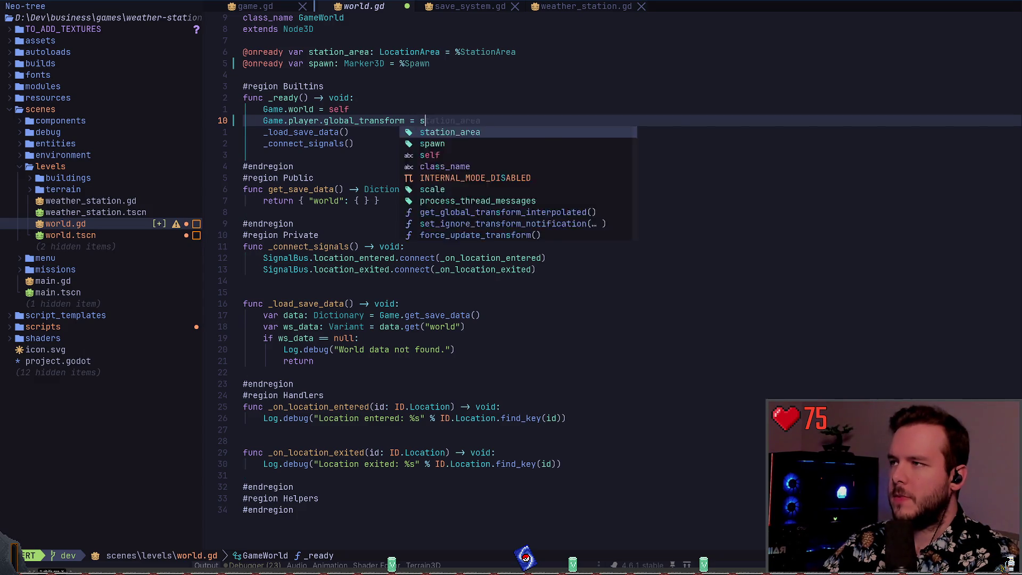
{"action": "key", "text": "ctrl+y"}
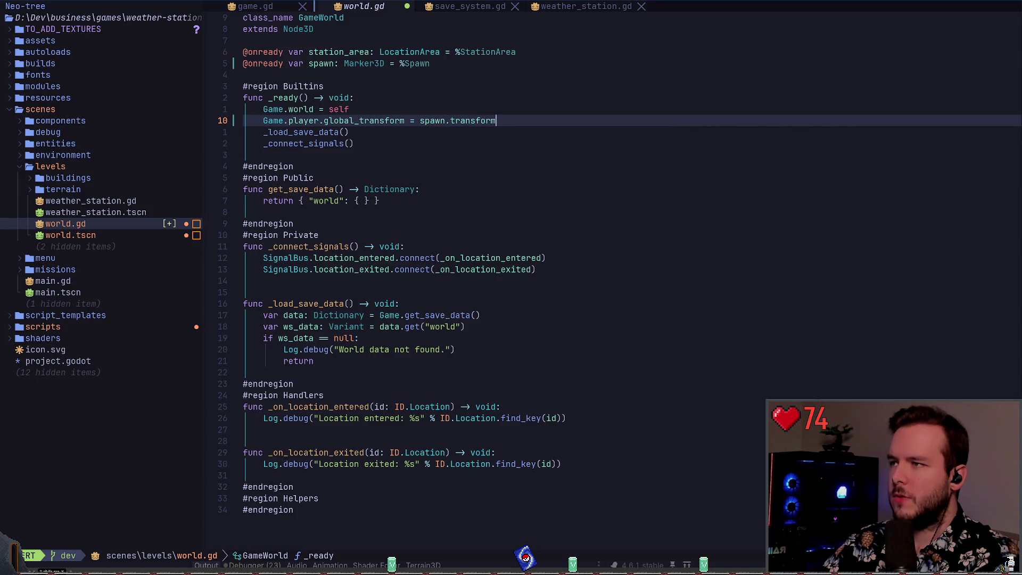
{"action": "key", "text": "ctrl+s"}
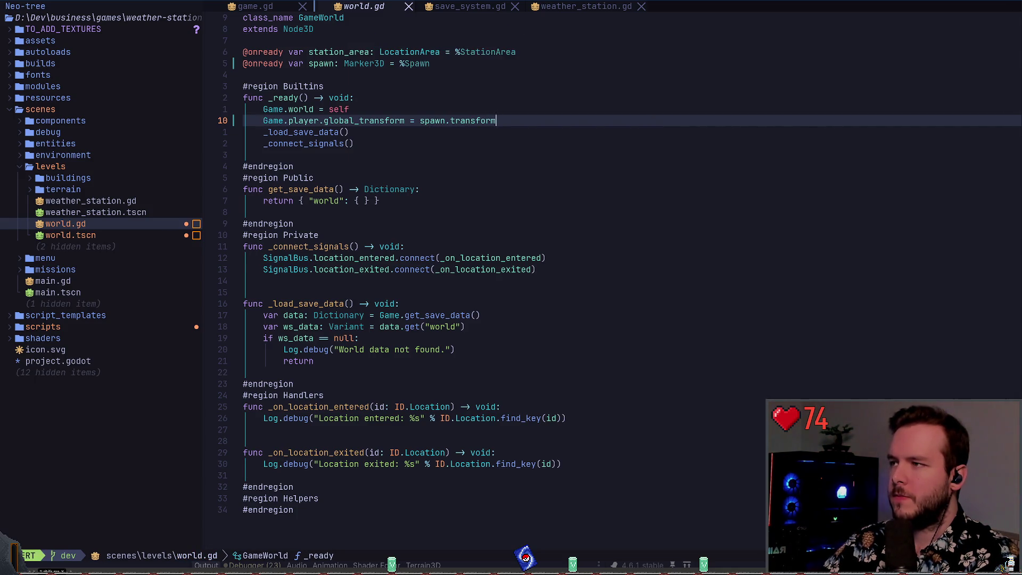
Put blank lines around the transform line and save world.gd with :w.
{"action": "key", "text": "Return"}
{"action": "key", "text": "Escape"}
{"action": "key", "text": "colon"}
{"action": "key", "text": "Escape"}
{"action": "key", "text": "k"}
{"action": "key", "text": "shift+o"}
{"action": "key", "text": "Escape"}
{"action": "key", "text": "colon"}
{"action": "type", "text": "w"}
{"action": "key", "text": "Return"}
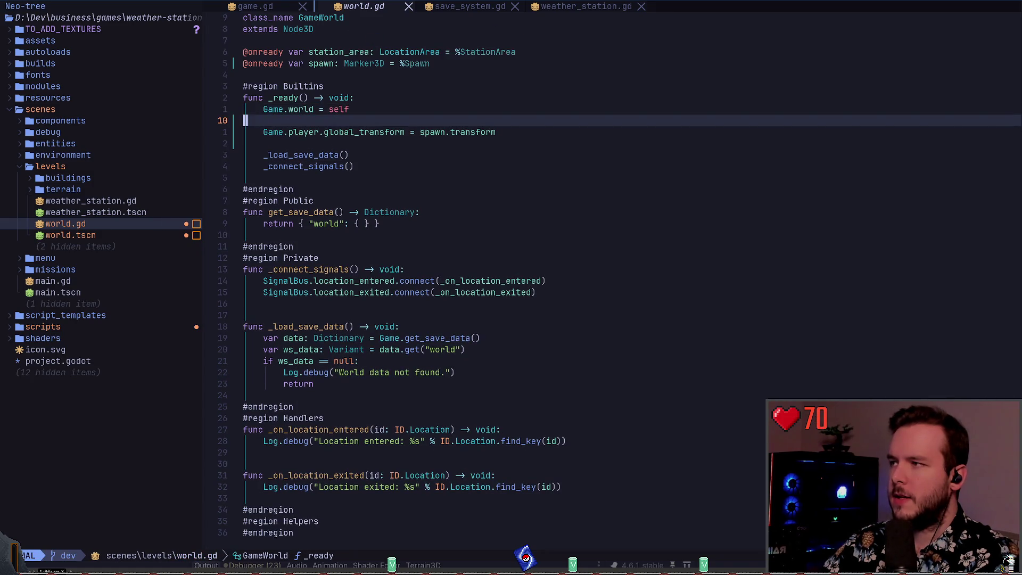
Delete the blank line under Game.world, save world.gd again, and return to Godot.
{"action": "key", "text": "o"}
{"action": "key", "text": "u"}
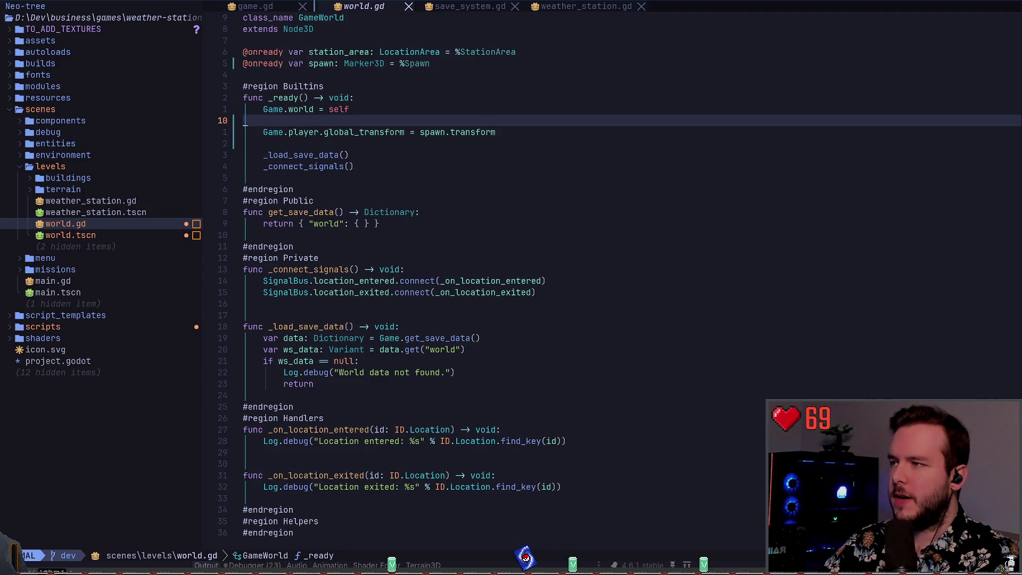
{"action": "key", "text": "d"}
{"action": "key", "text": "d"}
{"action": "type", "text": ":w"}
{"action": "key", "text": "Return"}
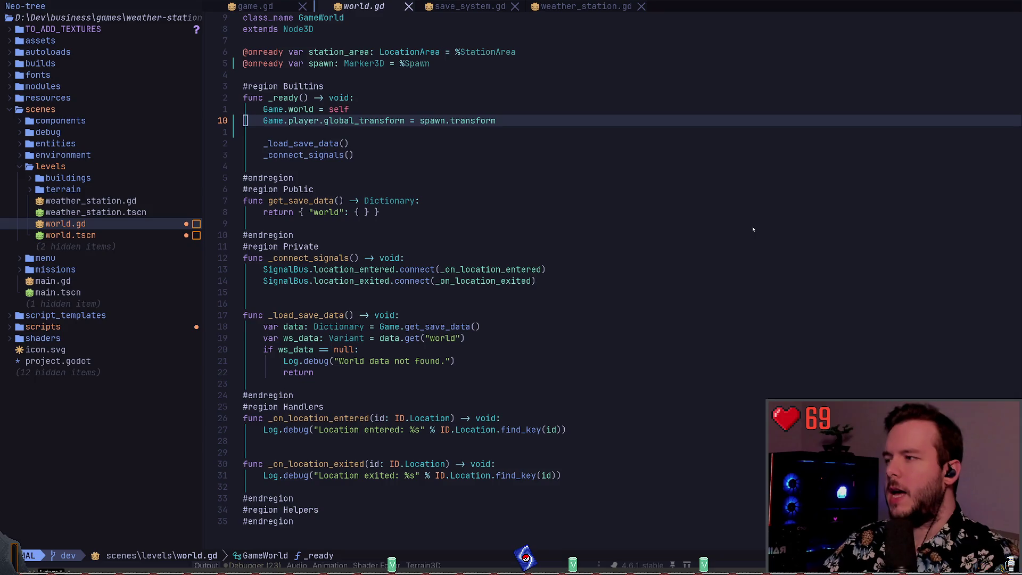
{"action": "key", "text": "alt+Tab"}
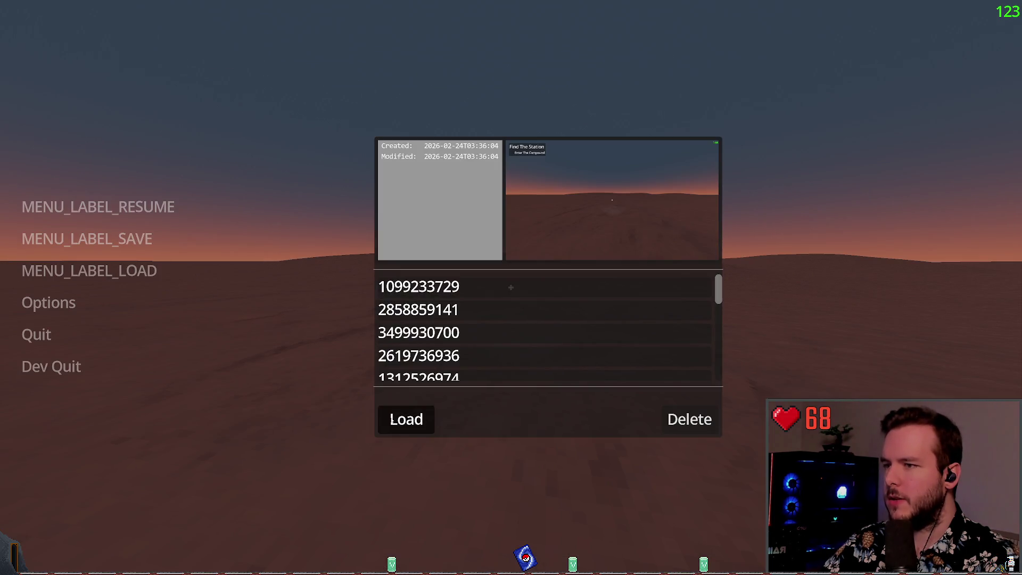
Load a save, walk the player across the dunes, Dev Quit, and select the Spawn node.
{"action": "left_click", "coordinate": [392, 420]}
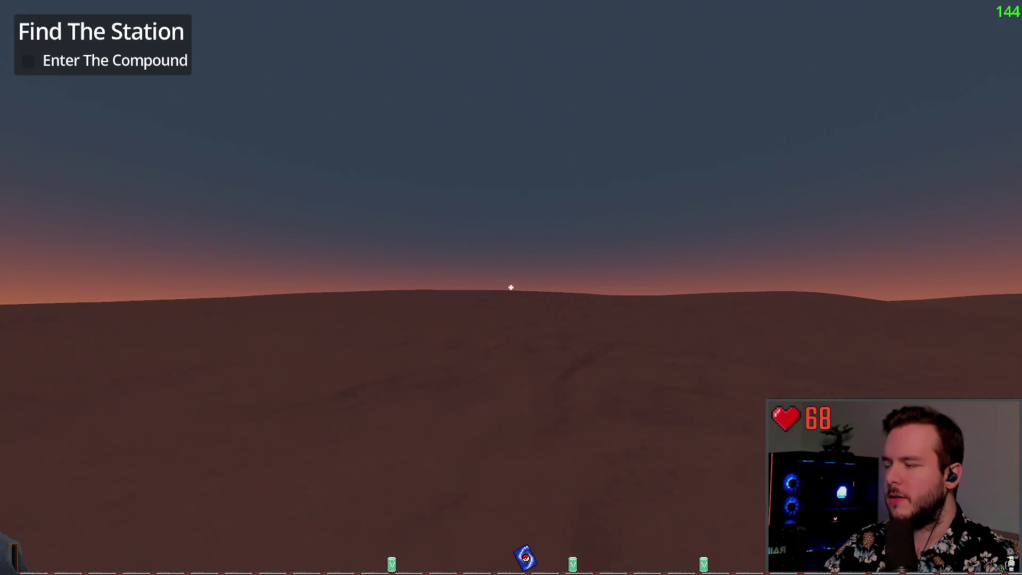
{"action": "key", "text": "w"}
{"action": "key", "text": "w"}
{"action": "key", "text": "w"}
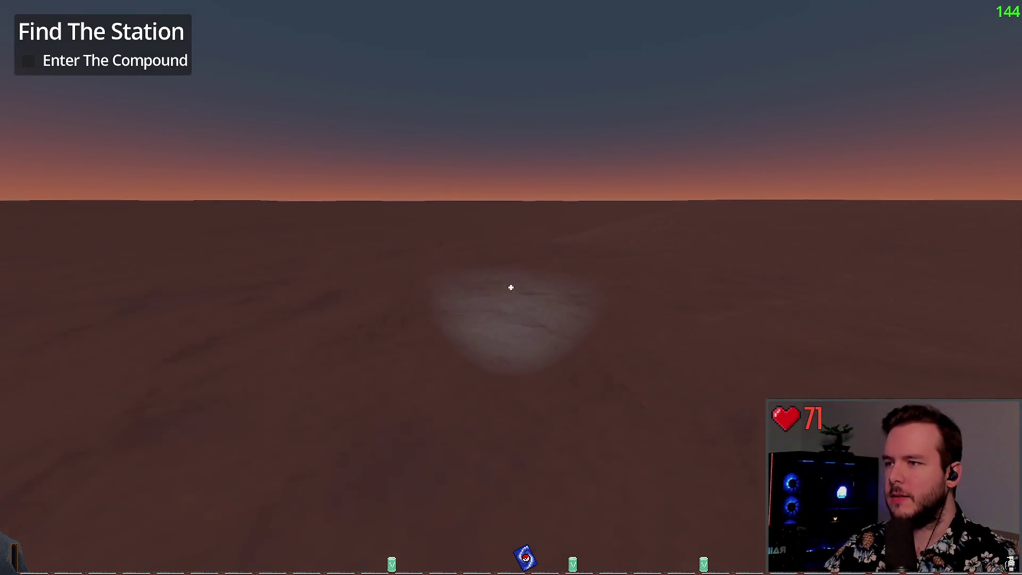
{"action": "key", "text": "Escape"}
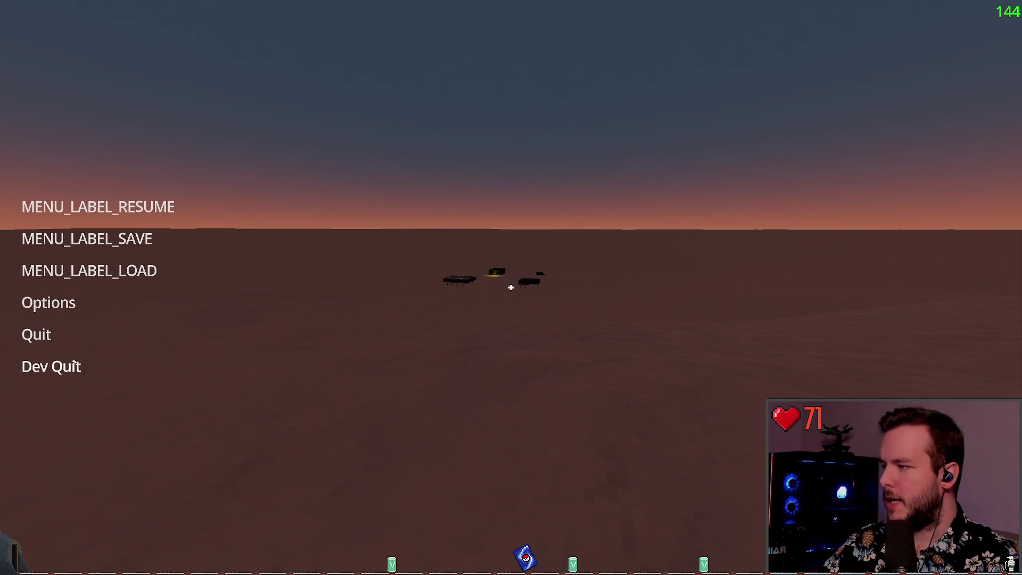
{"action": "left_click", "coordinate": [51, 367]}
{"action": "left_click", "coordinate": [748, 133]}
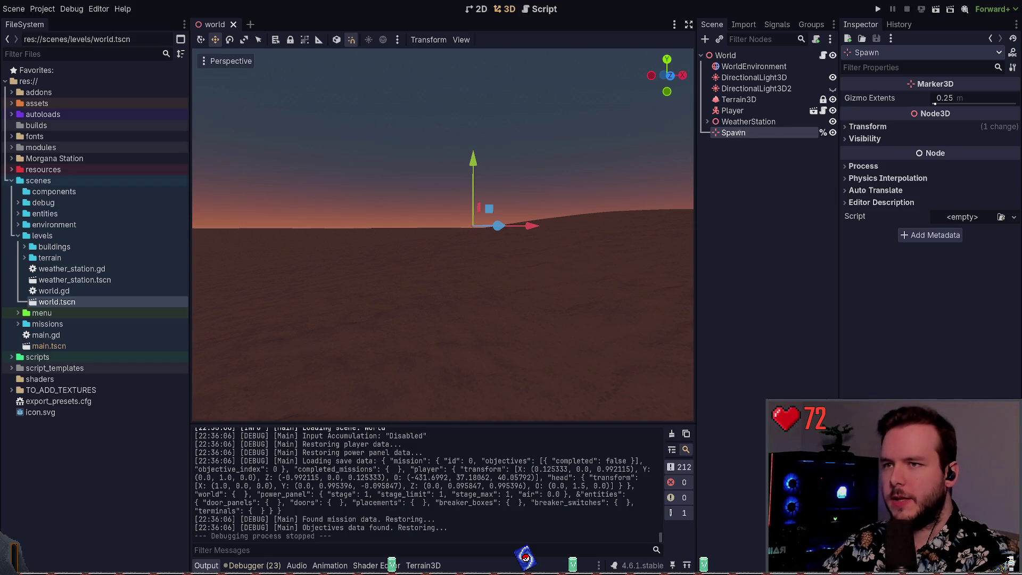
Rename the Spawn marker node to PlayerSpawn and go back to world.gd in Neovim.
{"action": "type", "text": "Player"}
{"action": "key", "text": "Return"}
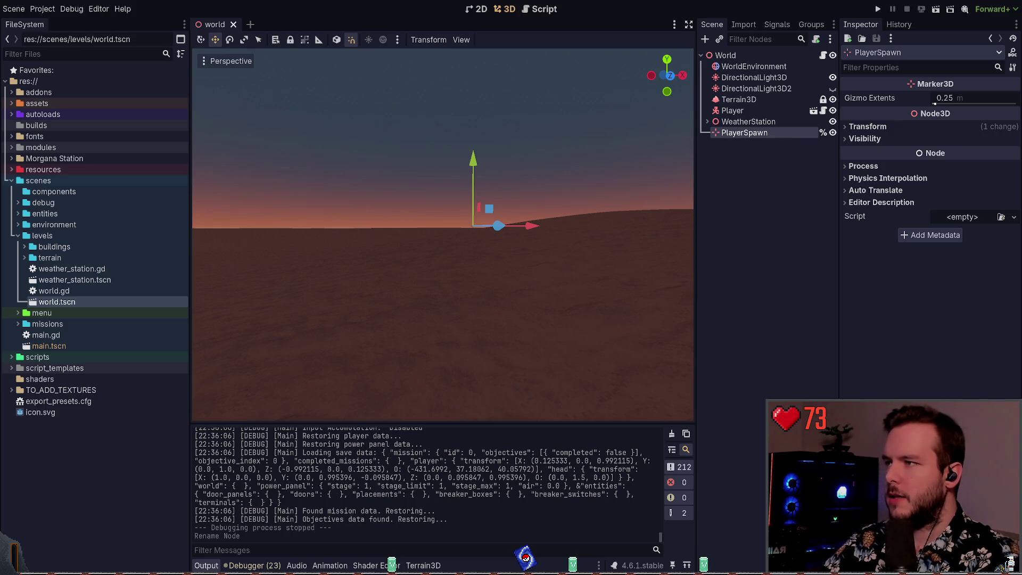
{"action": "key", "text": "alt+Tab"}
{"action": "key", "text": "k"}
{"action": "key", "text": "k"}
{"action": "key", "text": "k"}
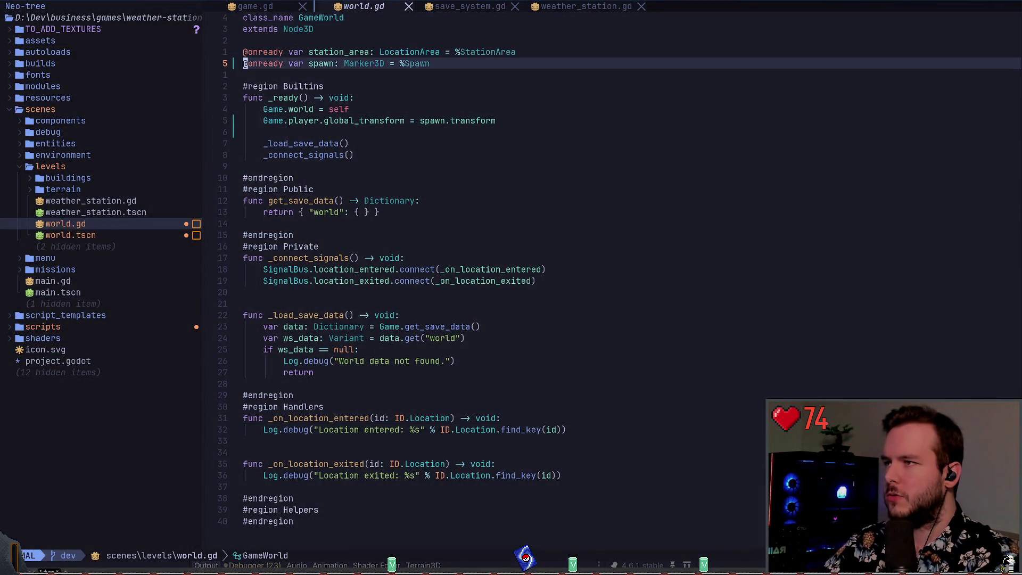
Rename the spawn variable to player_spawn bound to %PlayerSpawn, update its _ready reference, and save.
{"action": "type", "text": "wiplayer_"}
{"action": "key", "text": "Escape"}
{"action": "key", "text": "w"}
{"action": "key", "text": "w"}
{"action": "key", "text": "w"}
{"action": "key", "text": "w"}
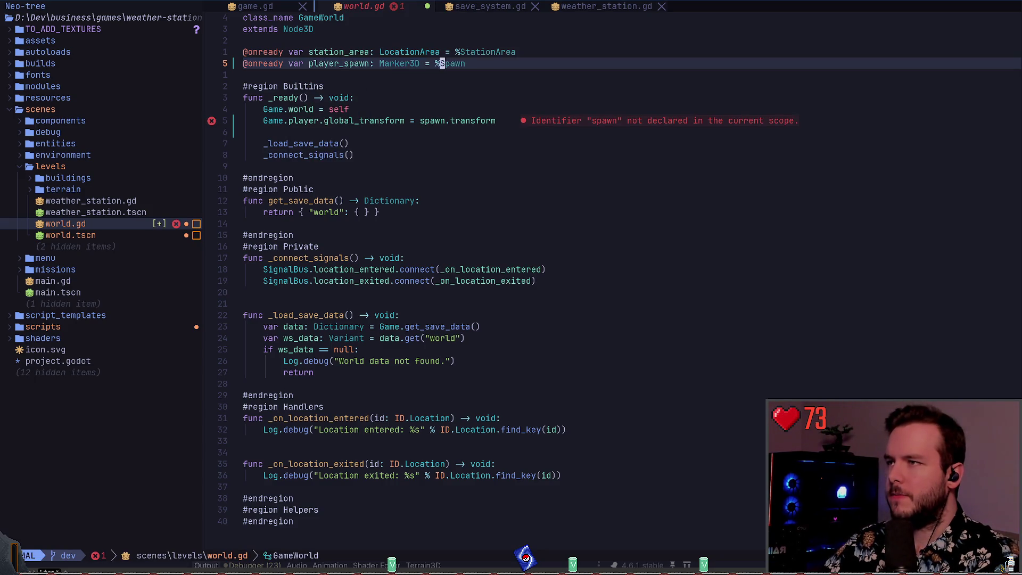
{"action": "type", "text": "iPlayer"}
{"action": "key", "text": "Escape"}
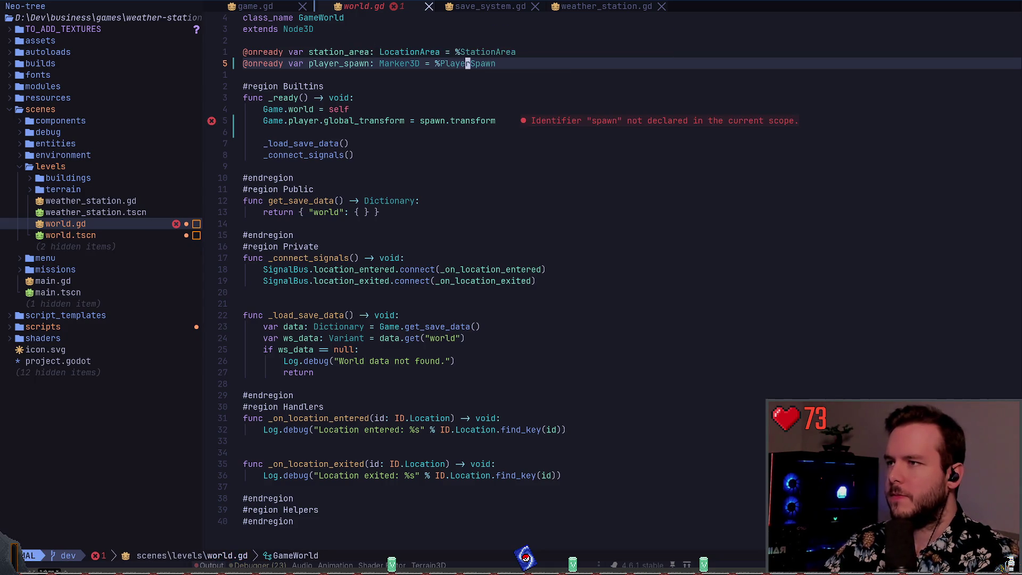
{"action": "key", "text": "j"}
{"action": "key", "text": "j"}
{"action": "key", "text": "j"}
{"action": "type", "text": "biplayer_"}
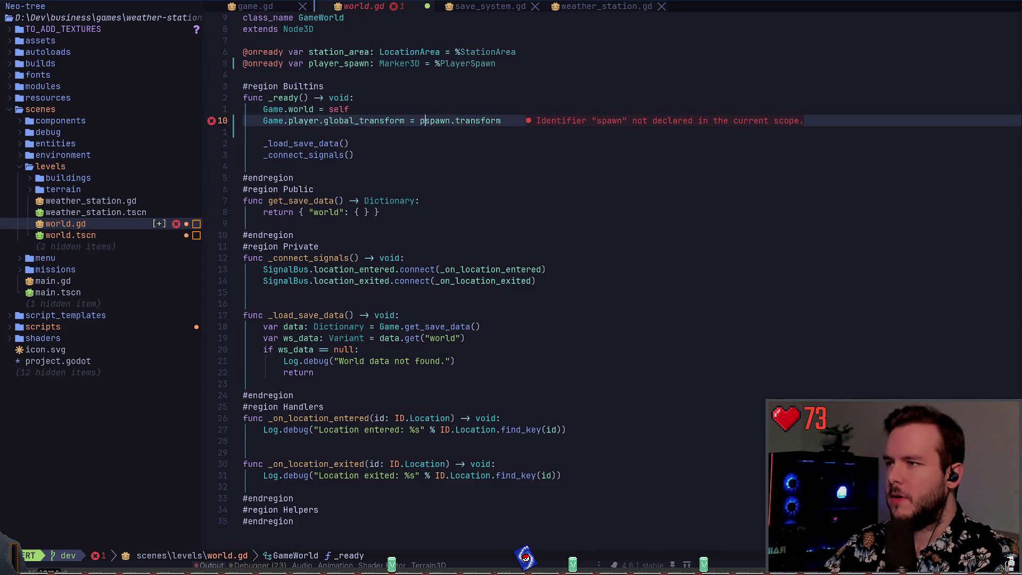
{"action": "key", "text": "Escape"}
{"action": "type", "text": ":w"}
{"action": "key", "text": "Return"}
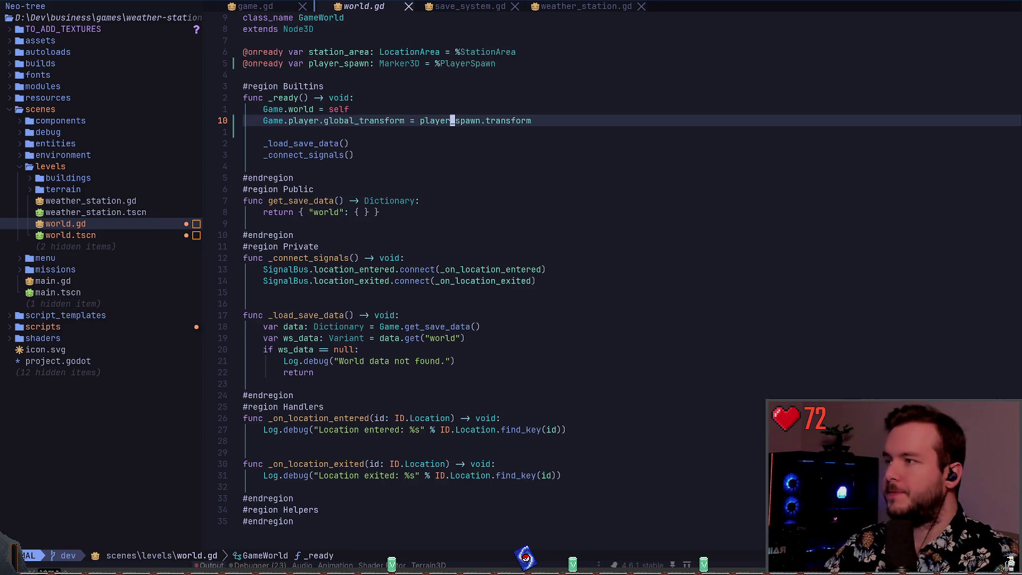
Add a 'NOTE: If the player has save data, it will overwrite…' comment ending in a full stop.
{"action": "type", "text": "ko# If the play"}
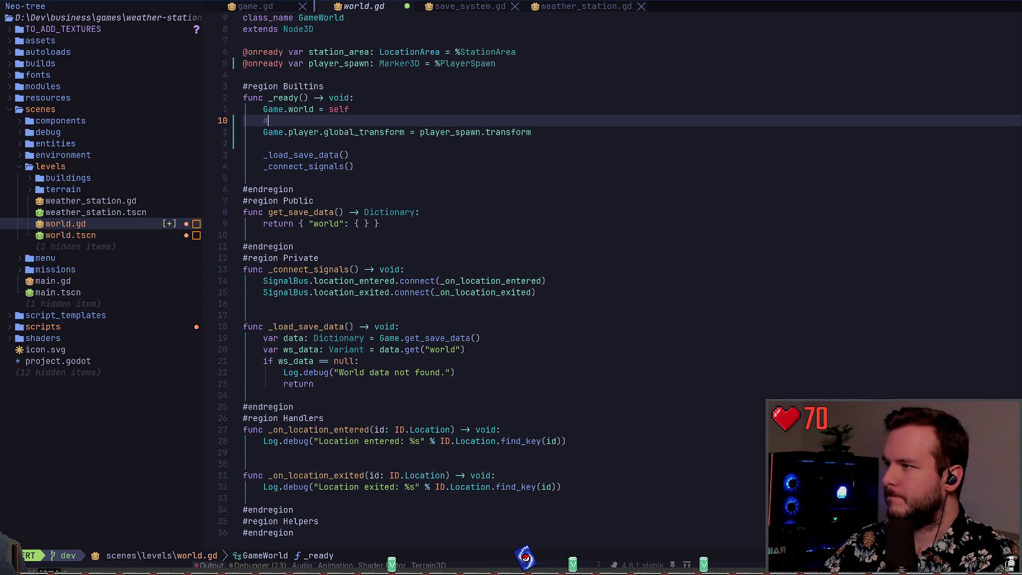
{"action": "type", "text": "er has s"}
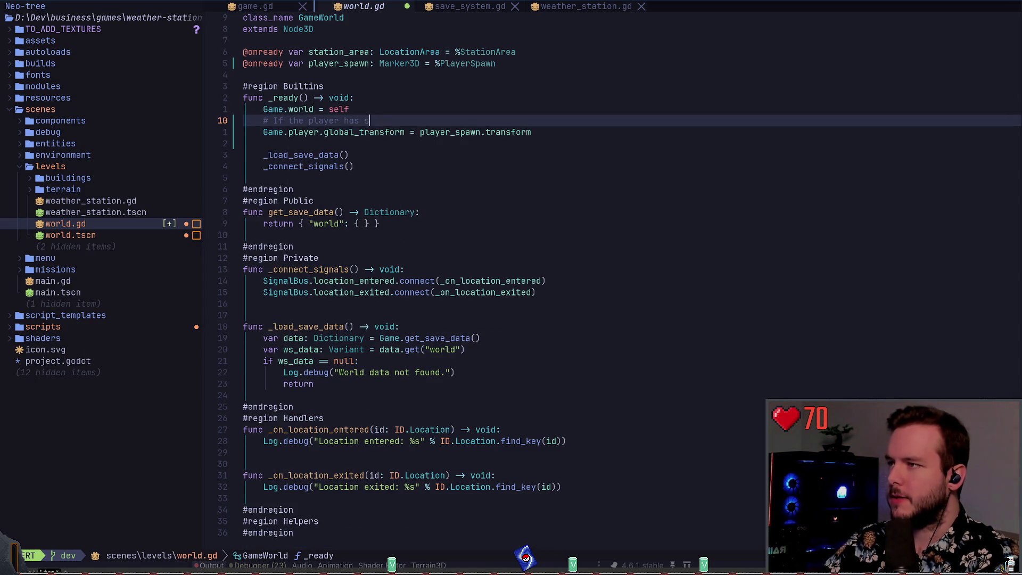
{"action": "type", "text": "ave data, it wil "}
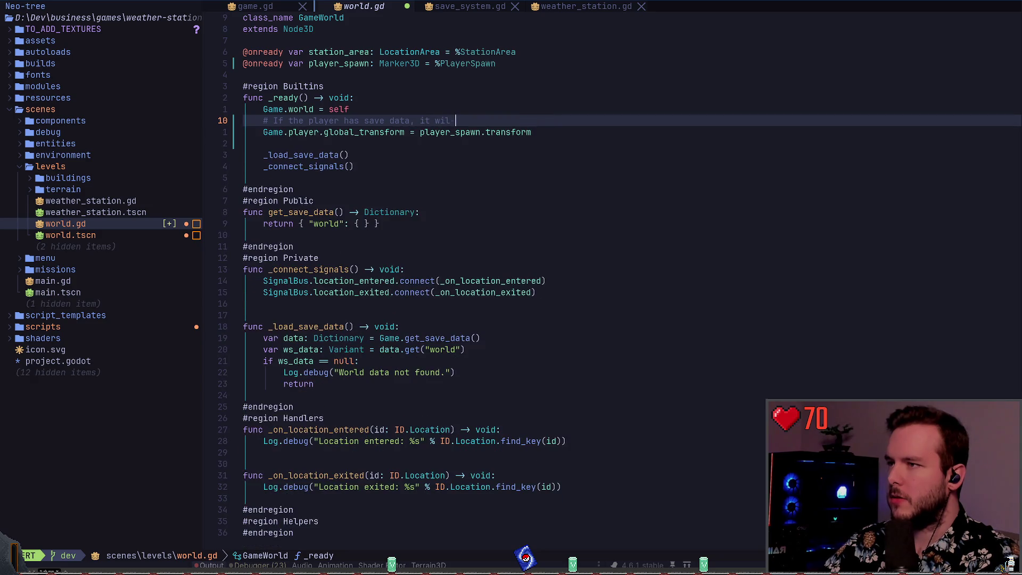
{"action": "type", "text": "l overwrite this"}
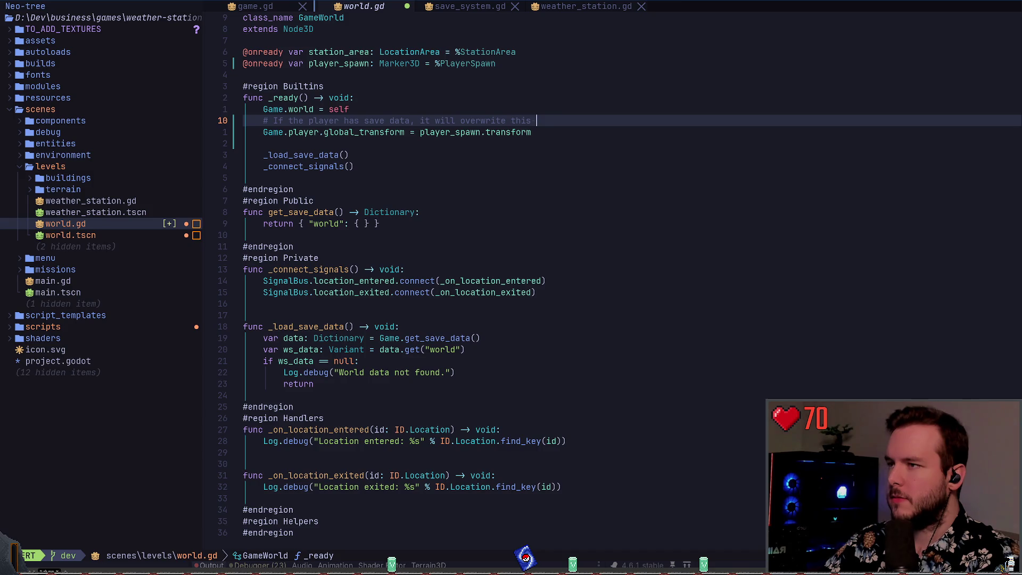
{"action": "key", "text": "BackSpace"}
{"action": "type", "text": "."}
{"action": "key", "text": "Escape"}
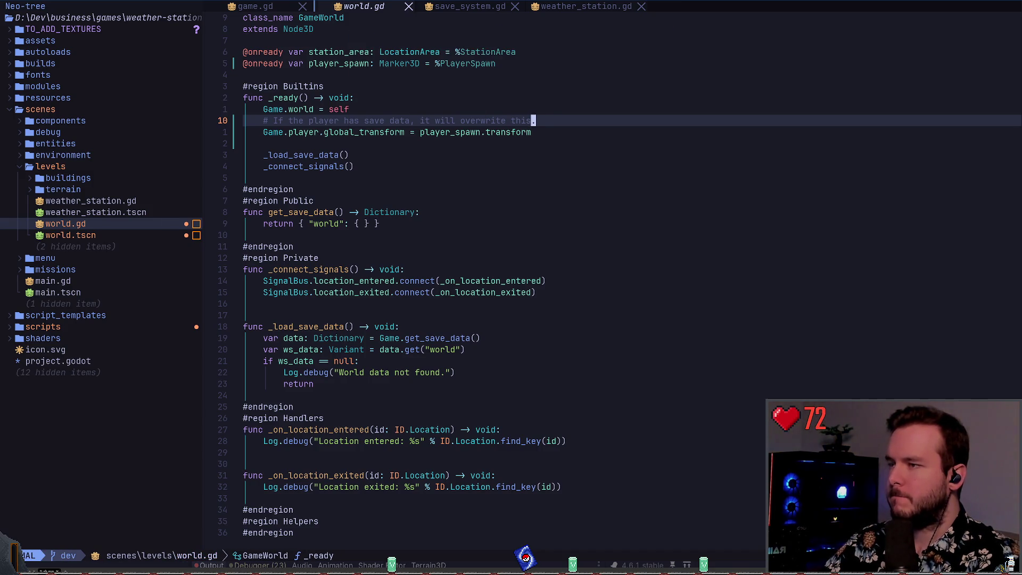
{"action": "type", "text": "i"}
{"action": "type", "text": "NOTE:"}
{"action": "key", "text": "Escape"}
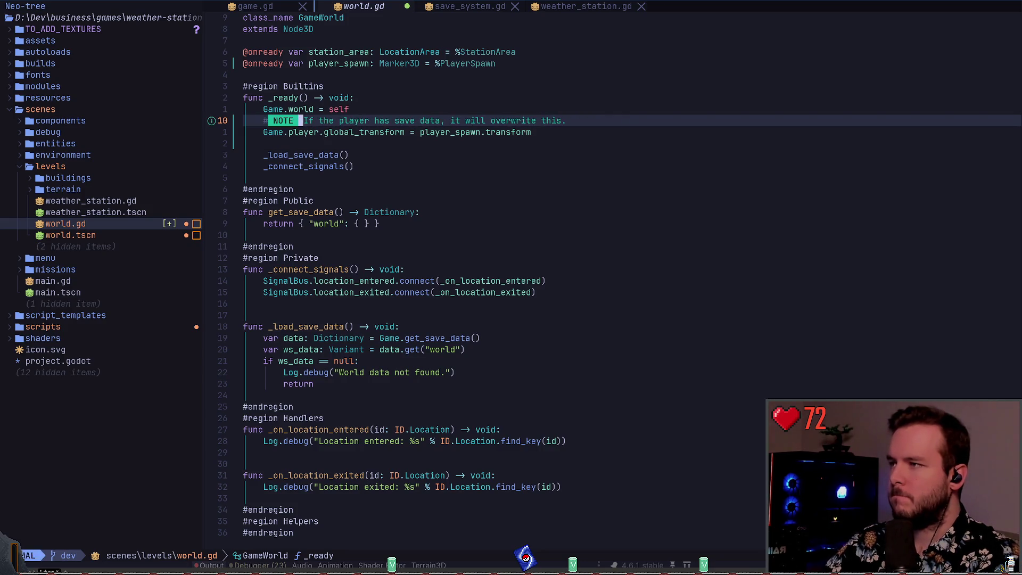
{"action": "key", "text": "j"}
{"action": "key", "text": "j"}
{"action": "key", "text": "j"}
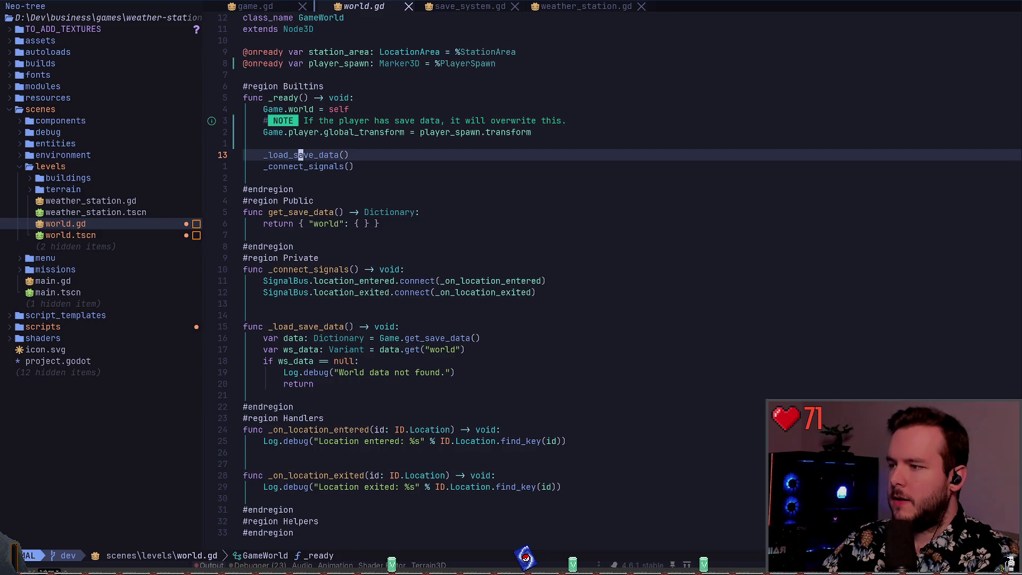
Frame the PlayerSpawn marker and set its Transform Rotation Z to 90 in the Inspector.
{"action": "key", "text": "alt+Tab"}
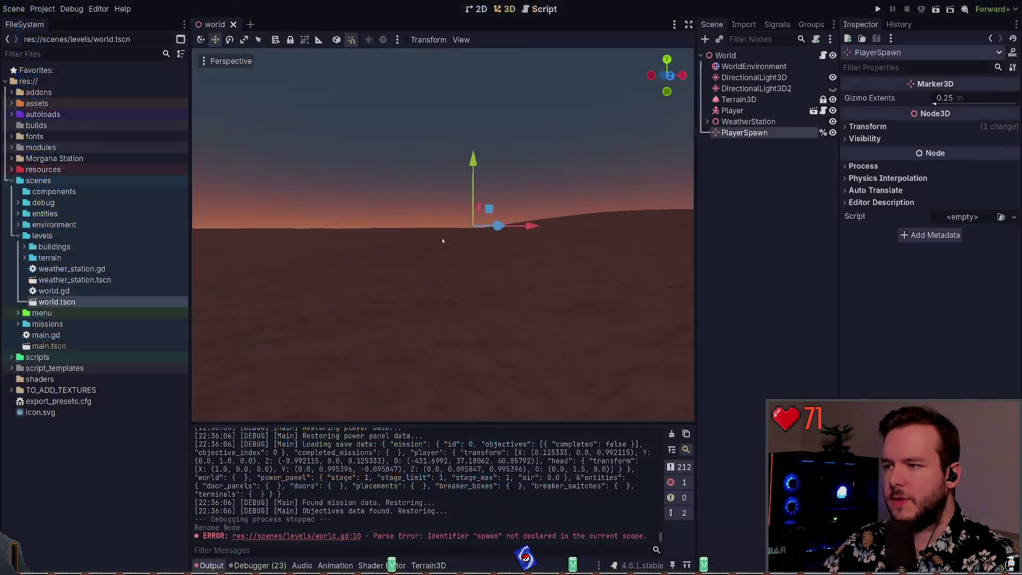
{"action": "key", "text": "f"}
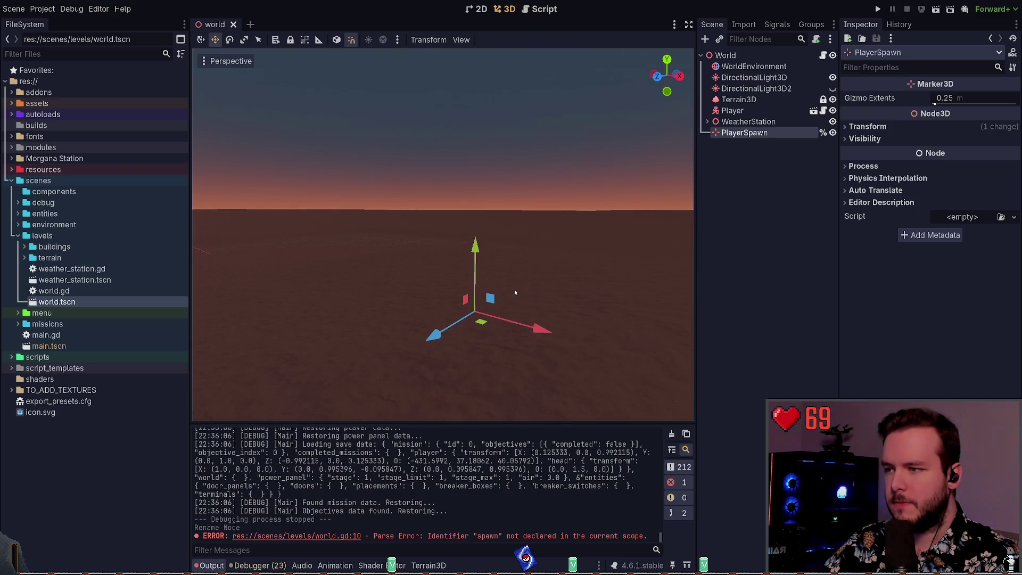
{"action": "key", "text": "e"}
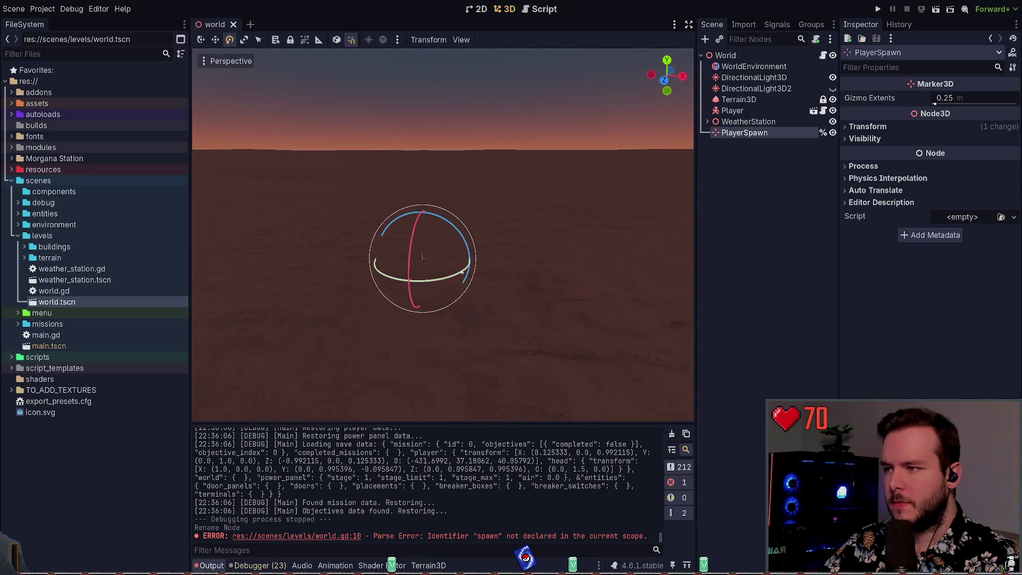
{"action": "left_click", "coordinate": [875, 127]}
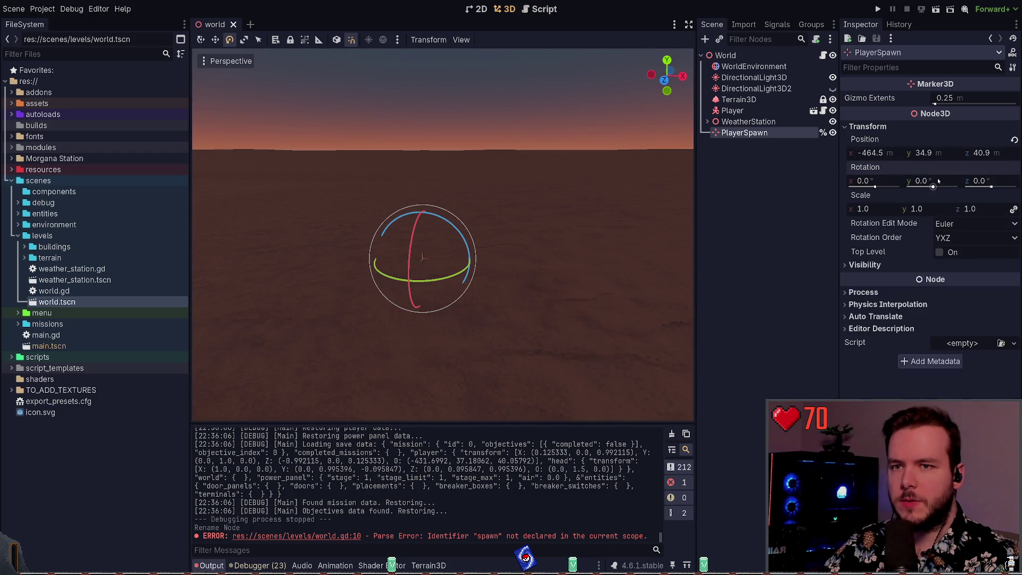
{"action": "left_click", "coordinate": [879, 180]}
{"action": "type", "text": "90"}
{"action": "key", "text": "Return"}
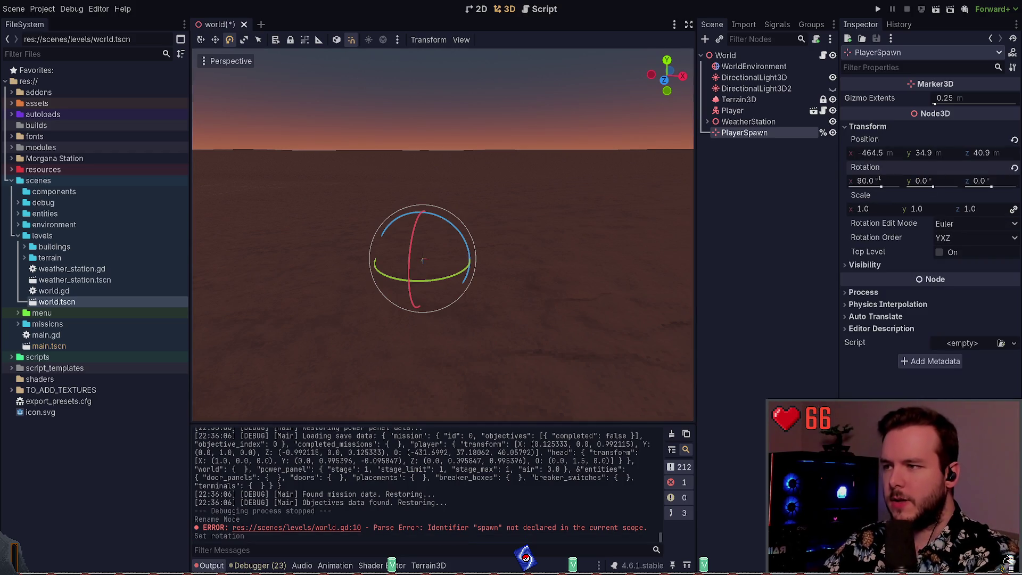
{"action": "key", "text": "ctrl+z"}
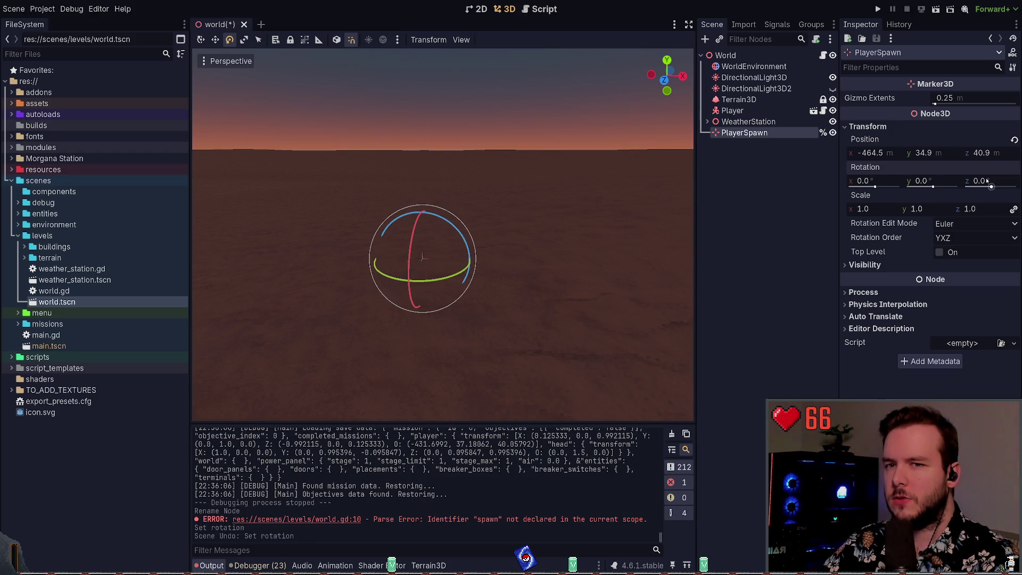
{"action": "type", "text": "90"}
{"action": "key", "text": "Return"}
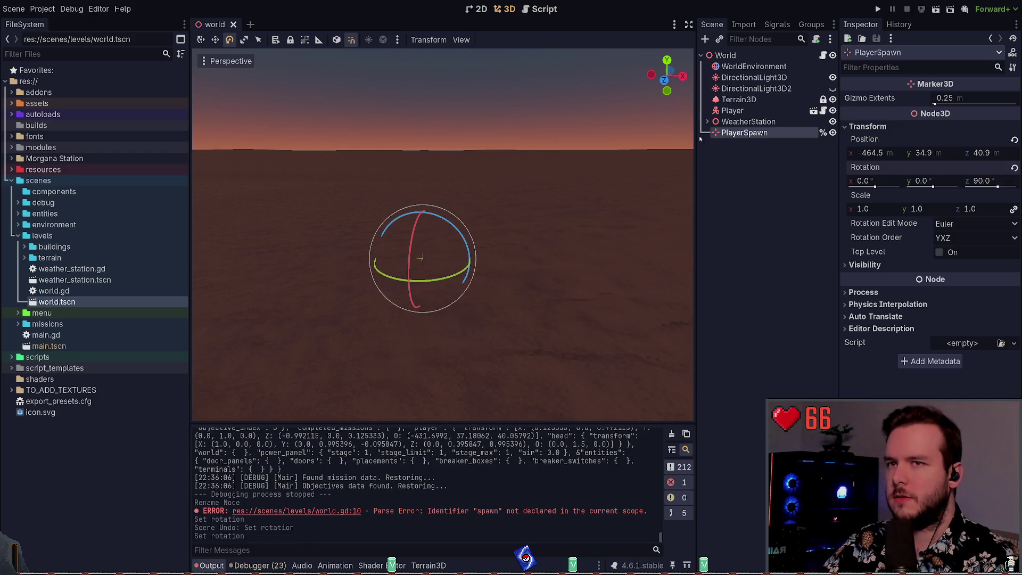
Run and stop the game, then drag PlayerSpawn above Player in the Scene dock.
{"action": "key", "text": "F5"}
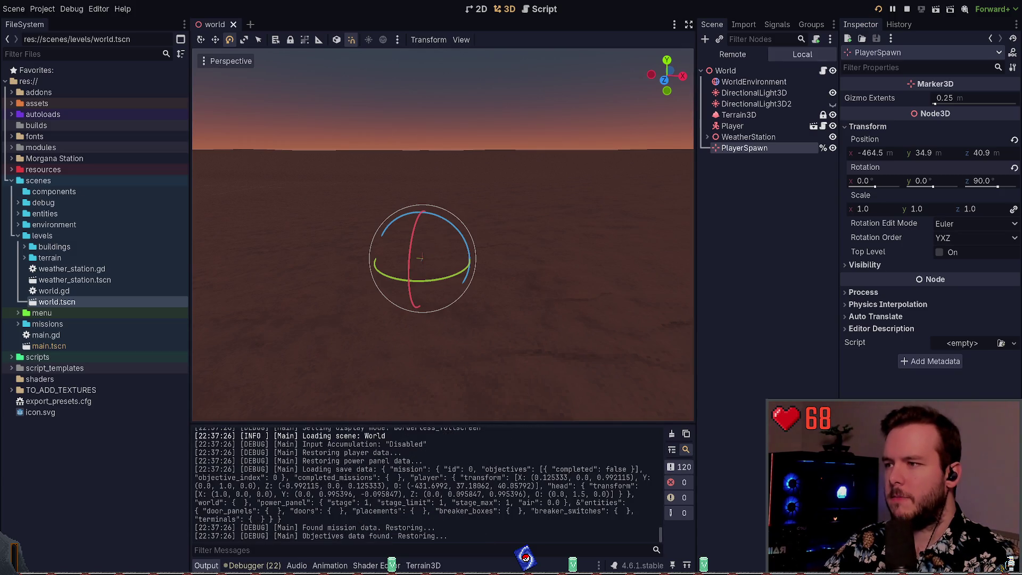
{"action": "key", "text": "F8"}
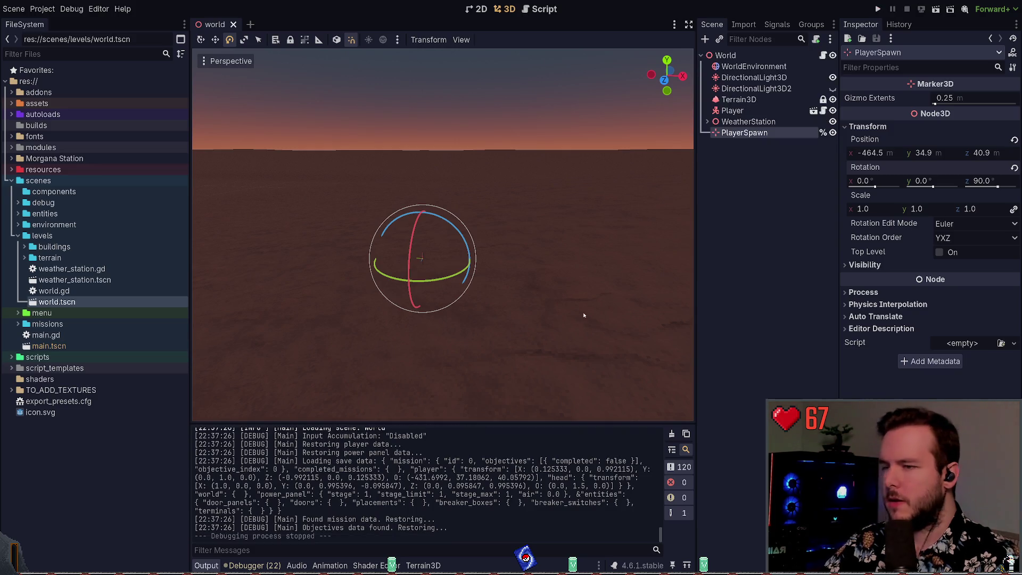
{"action": "mouse_move", "coordinate": [748, 122]}
{"action": "left_mouse_down"}
{"action": "mouse_move", "coordinate": [749, 138]}
{"action": "mouse_move", "coordinate": [743, 106]}
{"action": "left_mouse_up"}
{"action": "left_click", "coordinate": [745, 124]}
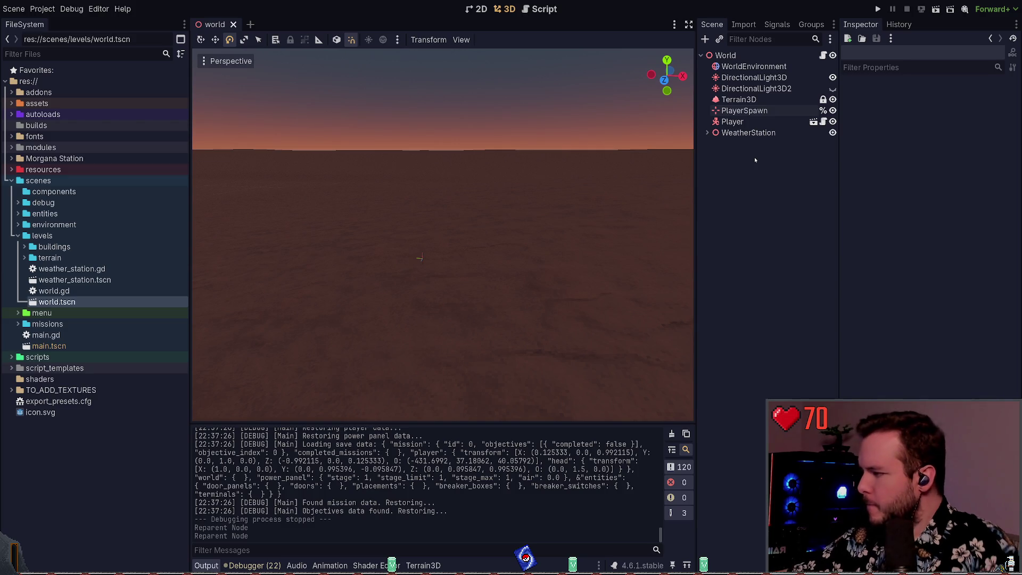
Open world.gd and select the player_spawn transform line in _ready().
{"action": "left_click", "coordinate": [823, 55]}
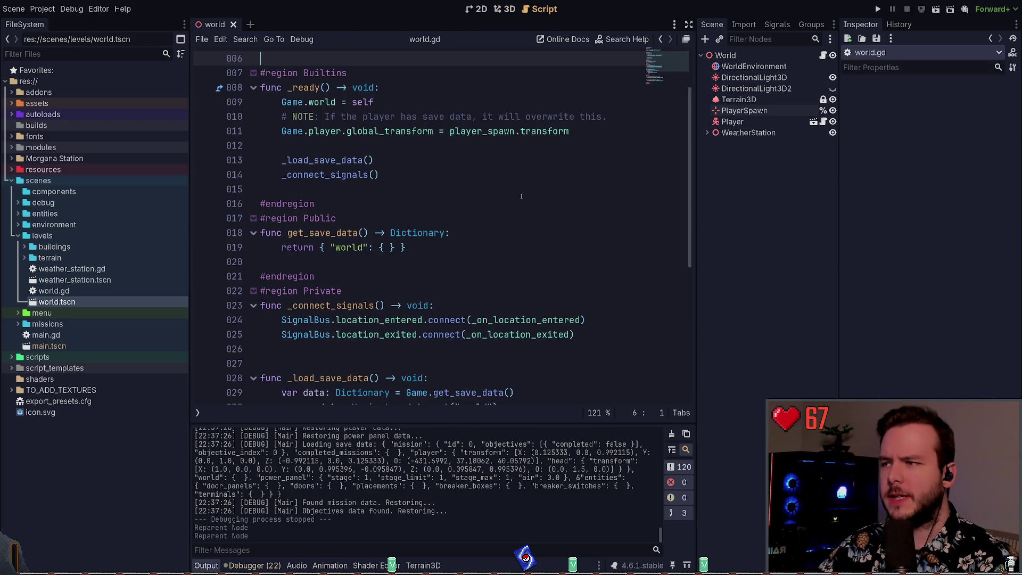
{"action": "left_click", "coordinate": [374, 161]}
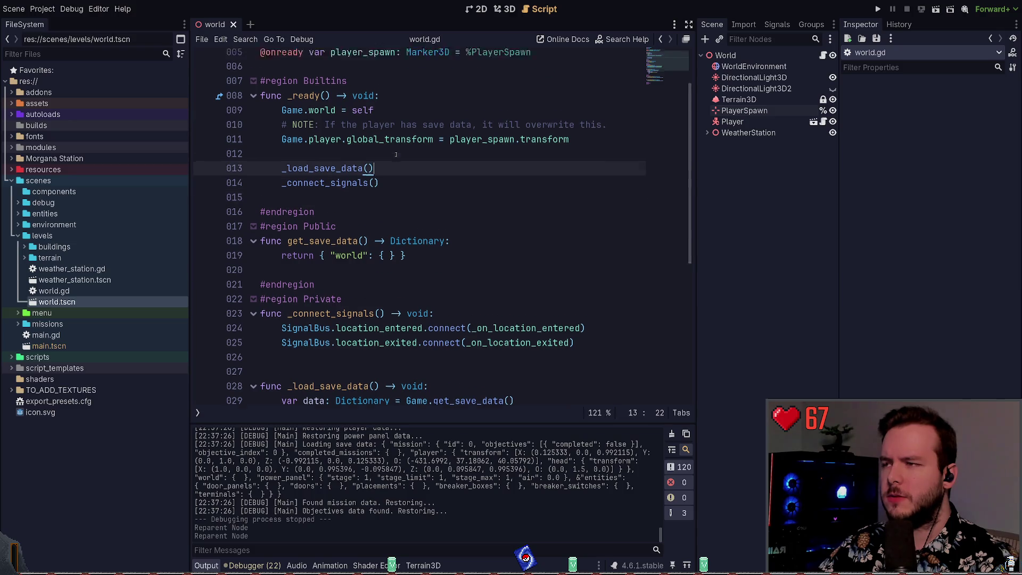
{"action": "scroll", "coordinate": [374, 213], "scroll_direction": "up", "scroll_amount": 2}
{"action": "left_click_drag", "start_coordinate": [282, 204], "coordinate": [573, 201]}
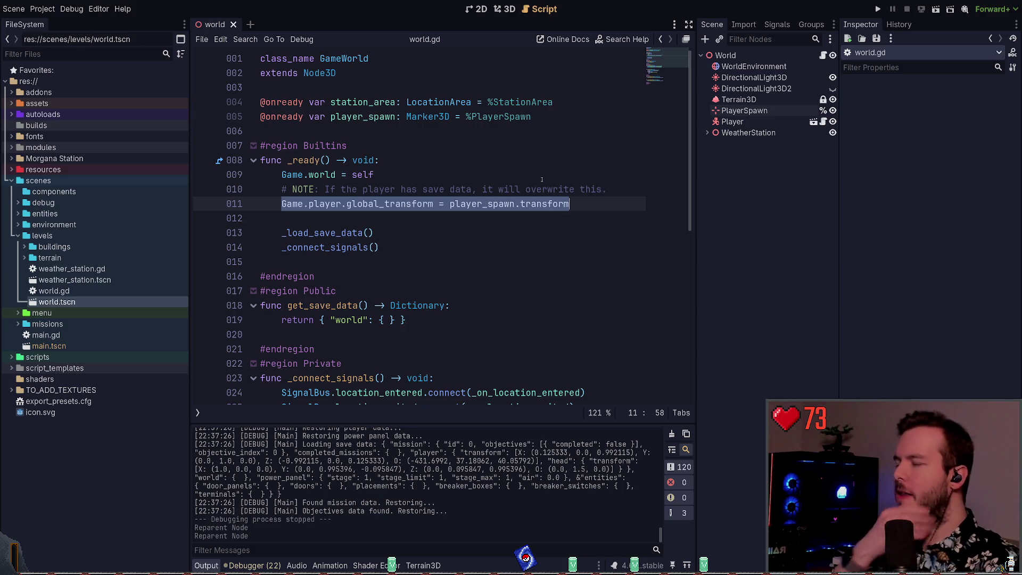
{"action": "left_click", "coordinate": [292, 215]}
Cut and restore the spawn line unchanged, then launch the game with F5.
{"action": "key", "text": "Up"}
{"action": "key", "text": "End"}
{"action": "key", "text": "shift+Home"}
{"action": "key", "text": "ctrl+x"}
{"action": "key", "text": "ctrl+z"}
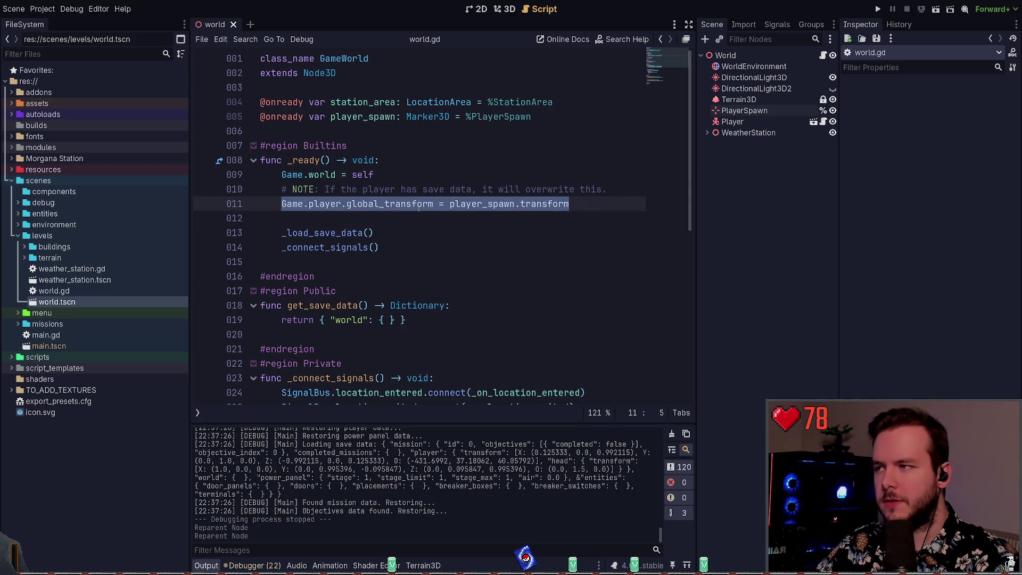
{"action": "left_click", "coordinate": [402, 215]}
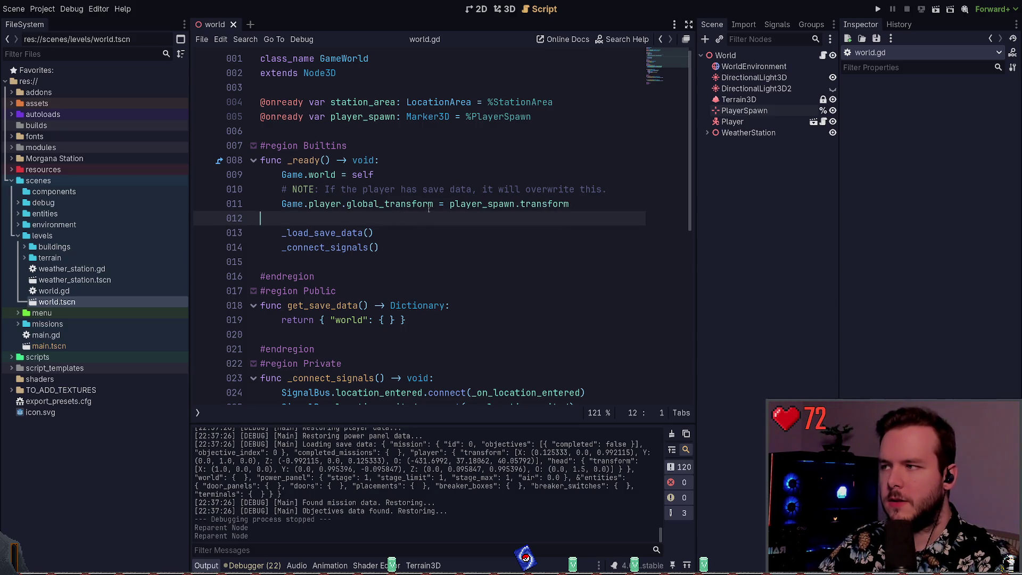
{"action": "key", "text": "F5"}
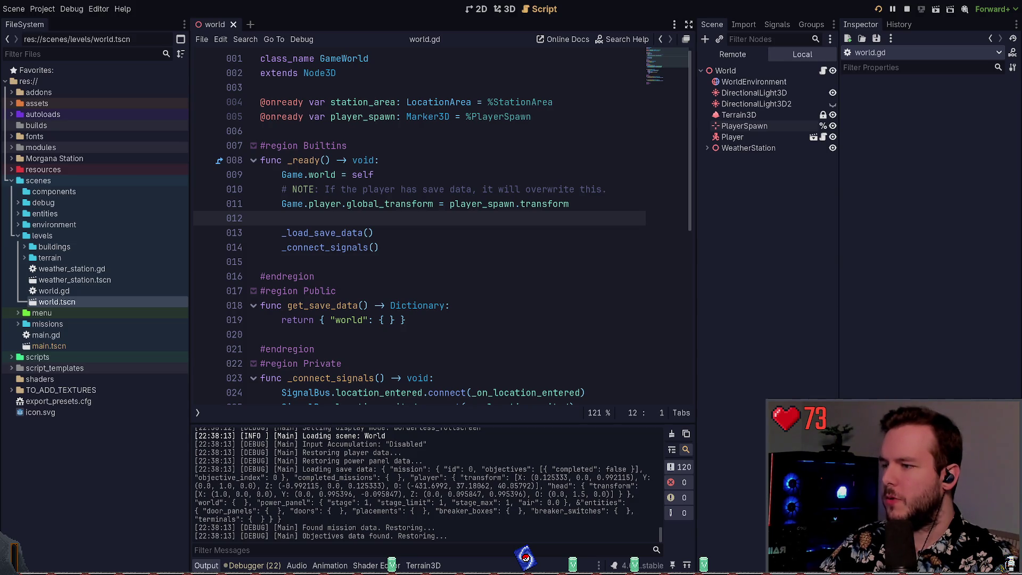
Load a saved game from the in-game pause menu, then quit back to the editor.
{"action": "key", "text": "Escape"}
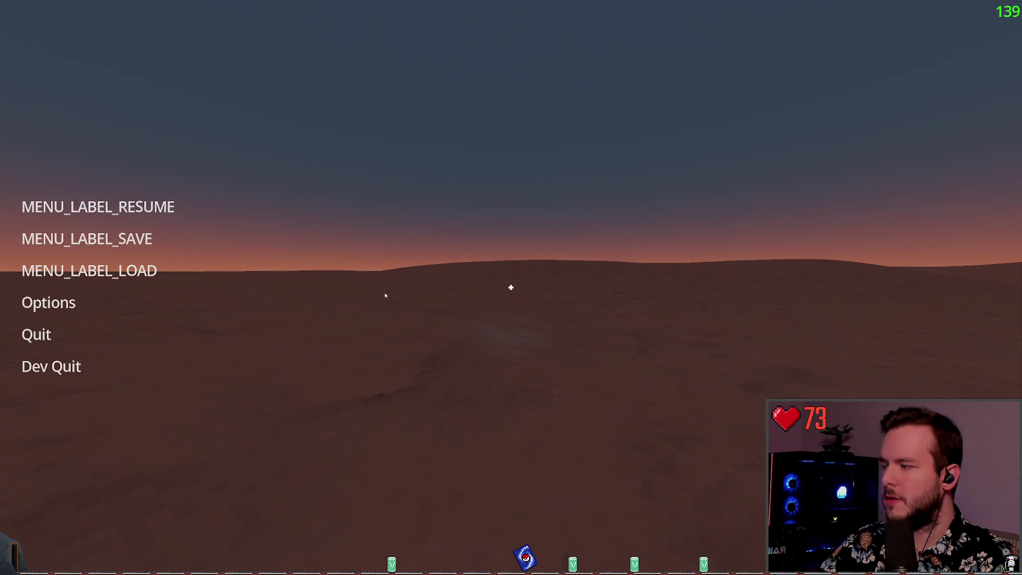
{"action": "left_click", "coordinate": [88, 270]}
{"action": "left_click", "coordinate": [406, 419]}
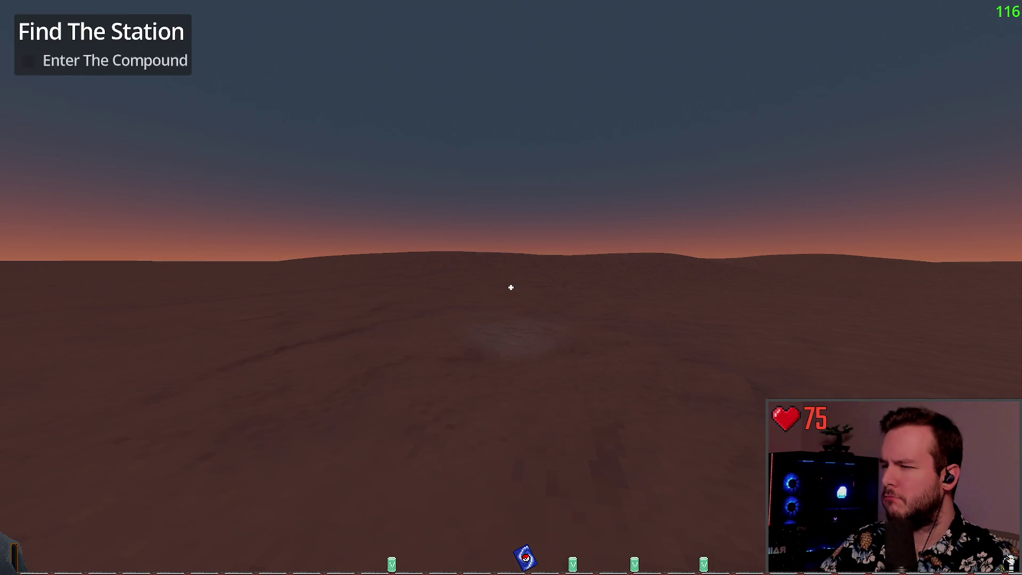
{"action": "key", "text": "Escape"}
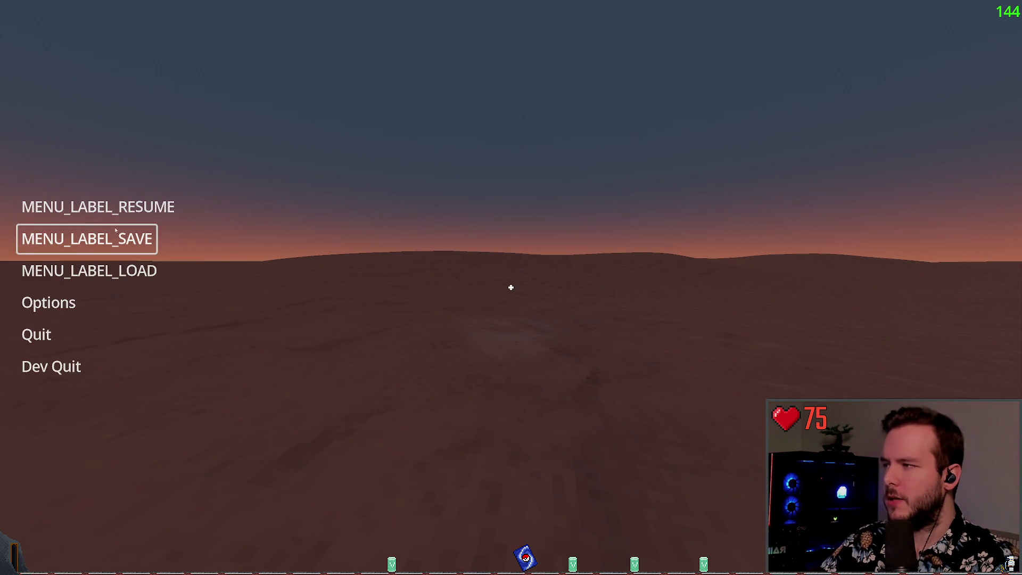
{"action": "key", "text": "Escape"}
{"action": "key", "text": "Escape"}
{"action": "left_click", "coordinate": [51, 367]}
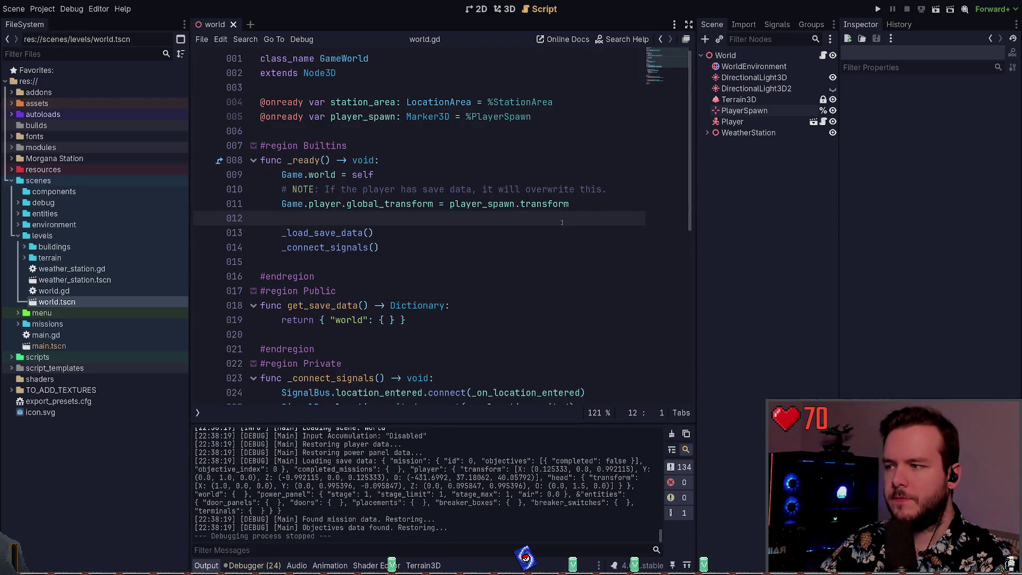
Scroll world.gd briefly, then collapse the levels folder in the FileSystem dock.
{"action": "scroll", "coordinate": [363, 329], "scroll_direction": "down", "scroll_amount": 2}
{"action": "scroll", "coordinate": [342, 352], "scroll_direction": "up", "scroll_amount": 2}
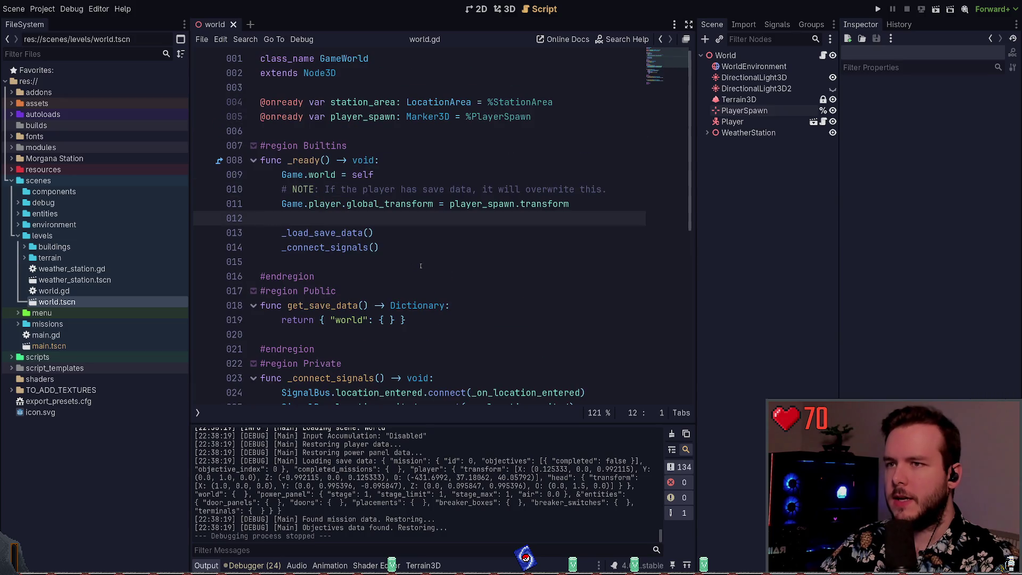
{"action": "left_click", "coordinate": [18, 235]}
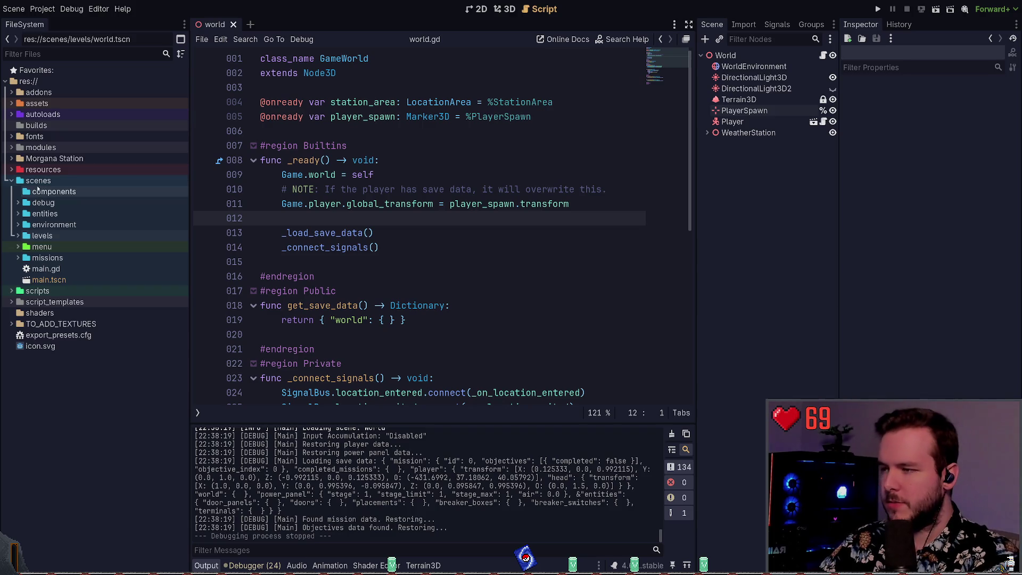
{"action": "key", "text": "alt+Tab"}
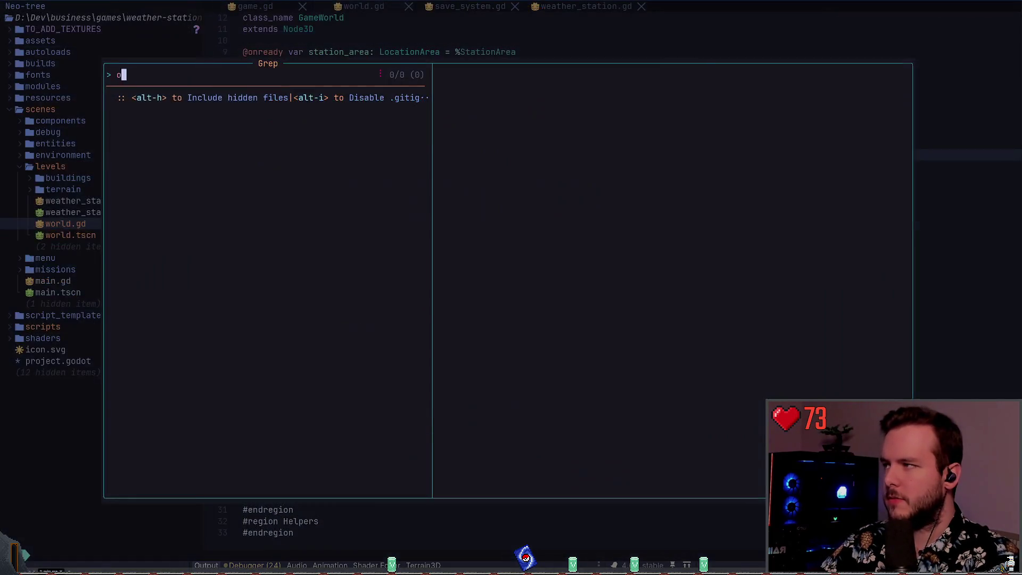
{"action": "type", "text": "objective"}
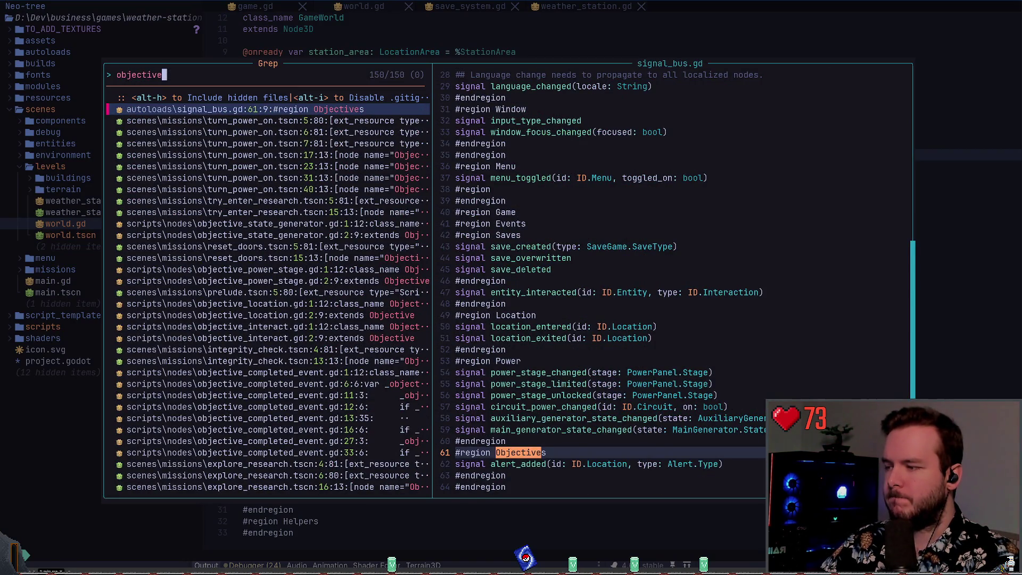
{"action": "key", "text": "Escape"}
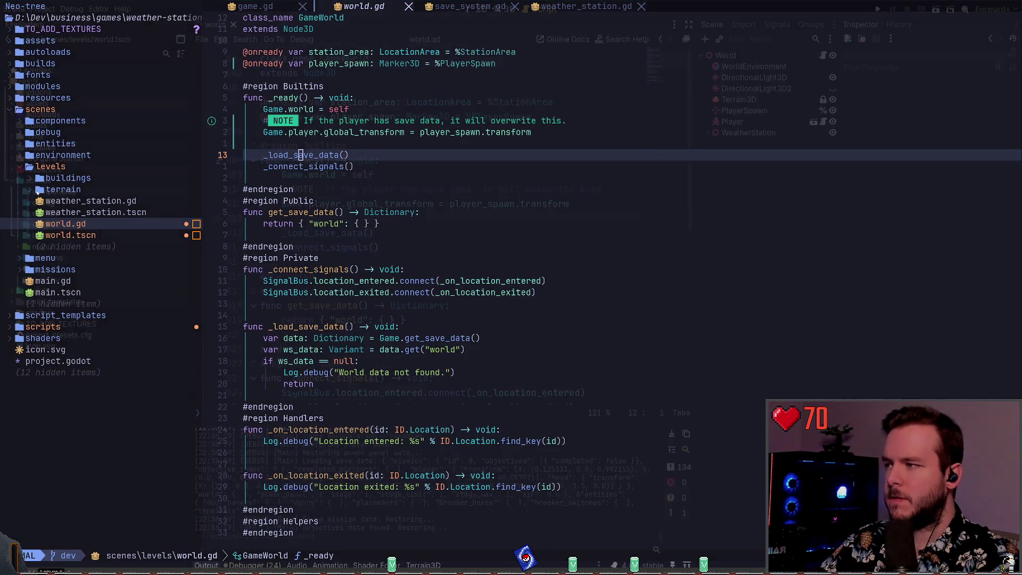
{"action": "key", "text": "alt+Tab"}
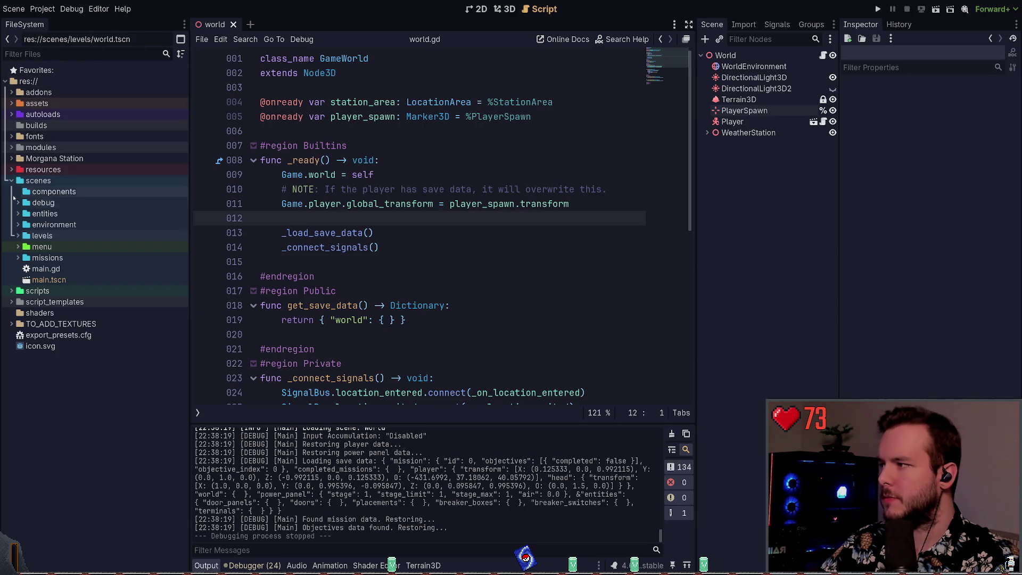
Browse the resources, objectives and entities folders in the FileSystem dock, collapsing them again.
{"action": "left_click", "coordinate": [12, 180]}
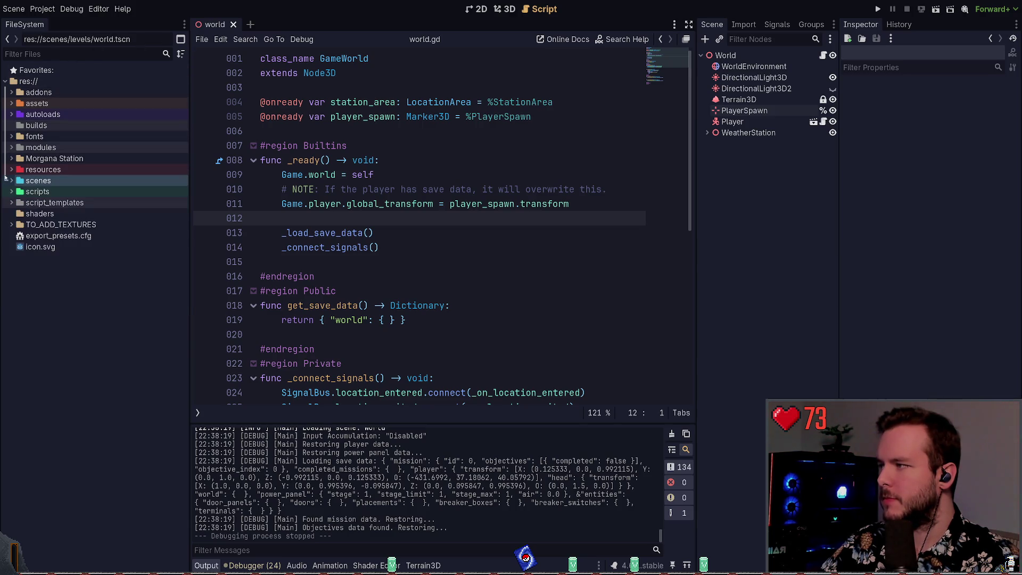
{"action": "left_click", "coordinate": [11, 170]}
{"action": "left_click", "coordinate": [19, 225]}
{"action": "left_click", "coordinate": [20, 225]}
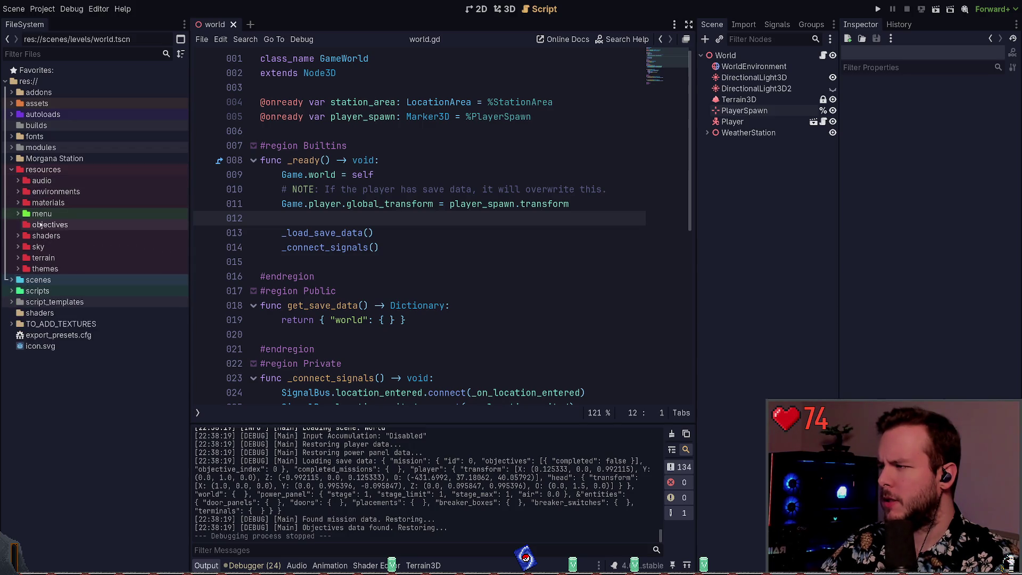
{"action": "left_click", "coordinate": [11, 169]}
{"action": "left_click", "coordinate": [11, 180]}
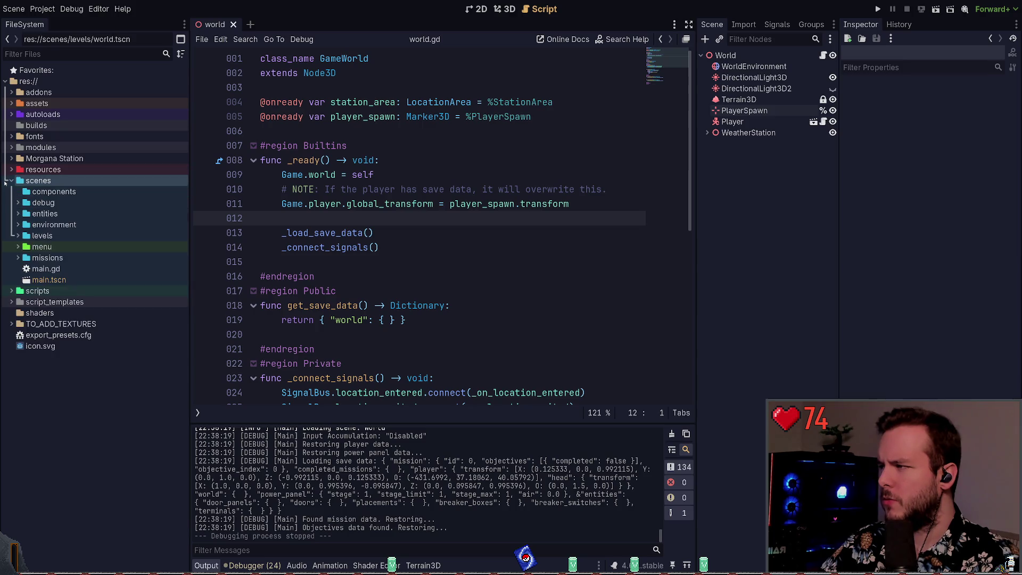
{"action": "left_click", "coordinate": [12, 213]}
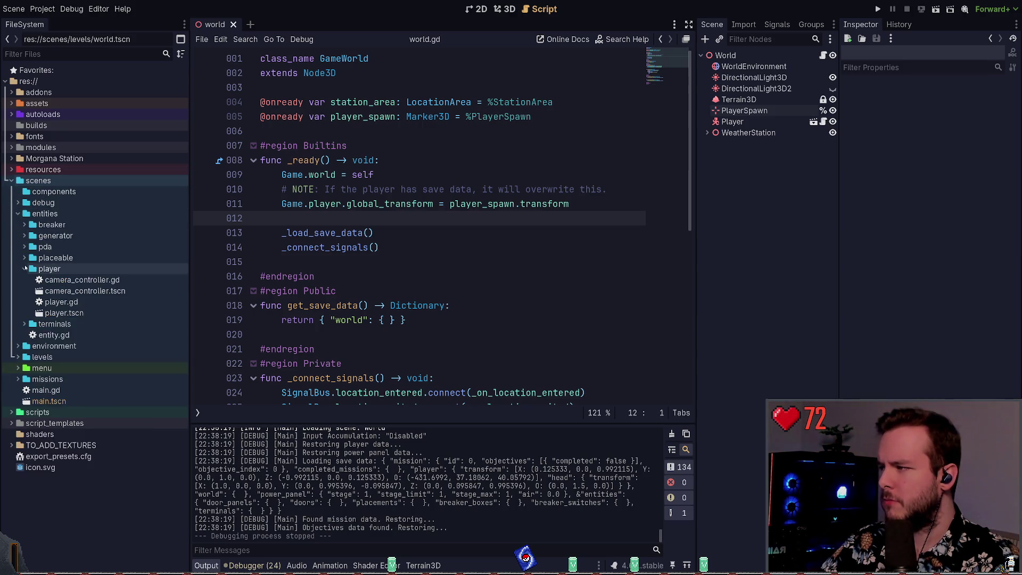
{"action": "left_click", "coordinate": [23, 268]}
{"action": "left_click", "coordinate": [17, 214]}
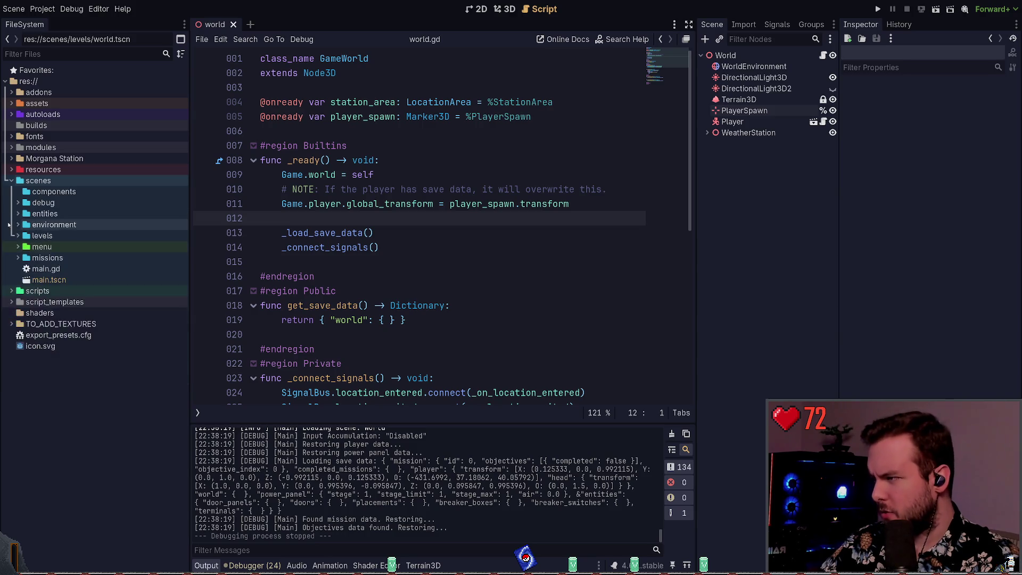
Peek into levels/terrain, then expand missions and open enter_research.tscn.
{"action": "left_click", "coordinate": [18, 236]}
{"action": "left_click", "coordinate": [24, 258]}
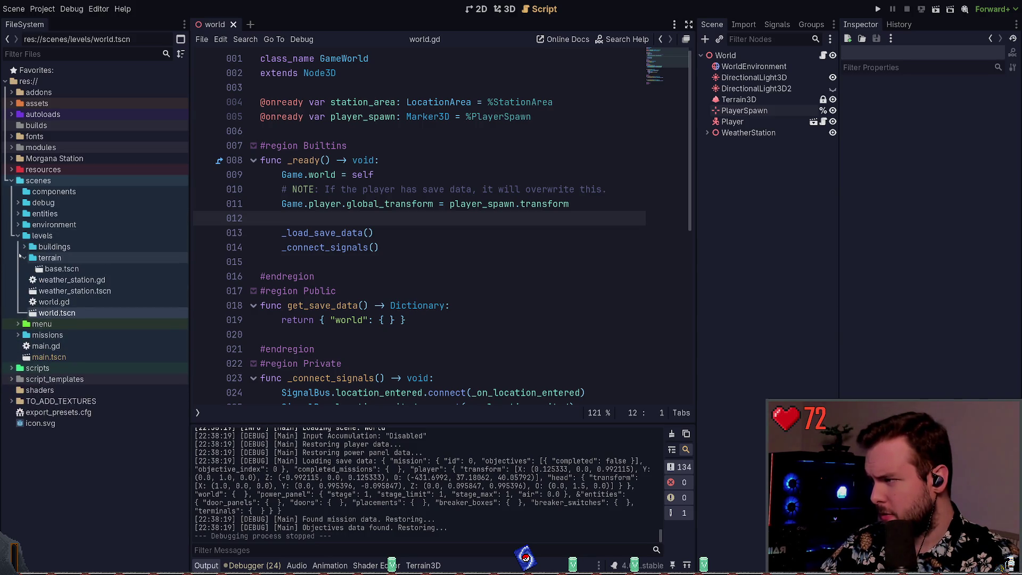
{"action": "left_click", "coordinate": [23, 258]}
{"action": "left_click", "coordinate": [18, 235]}
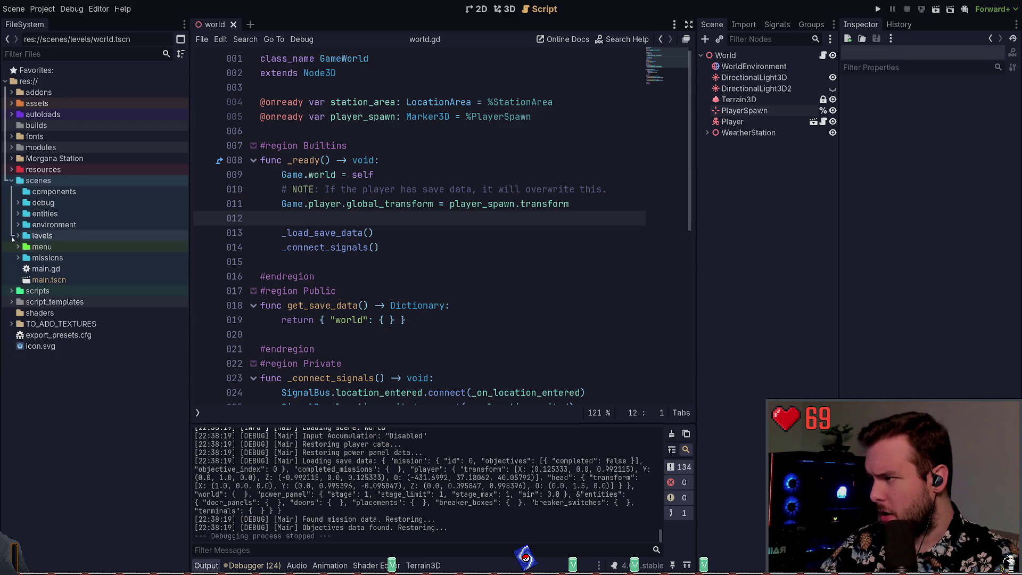
{"action": "left_click", "coordinate": [18, 258]}
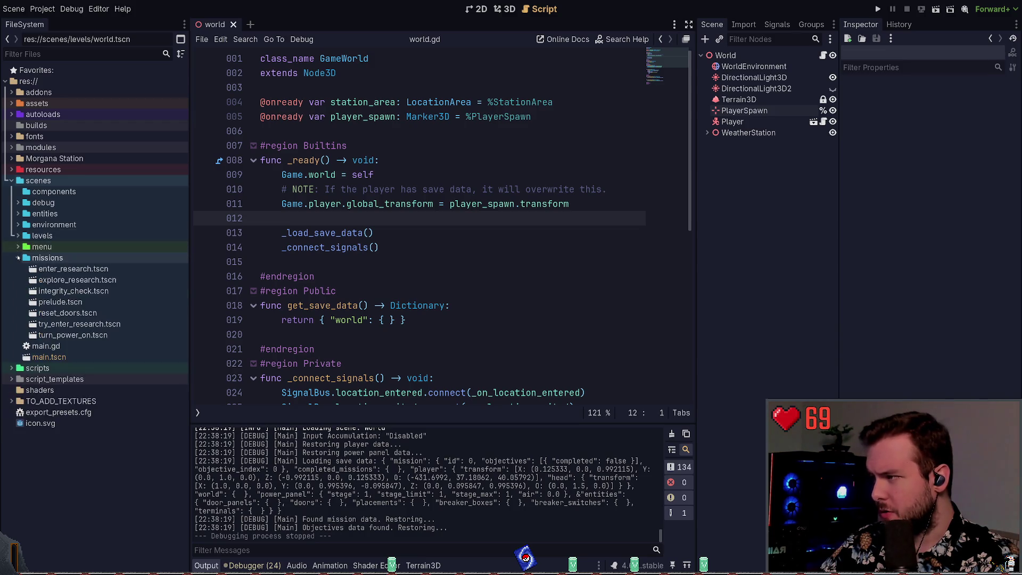
{"action": "double_click", "coordinate": [60, 271]}
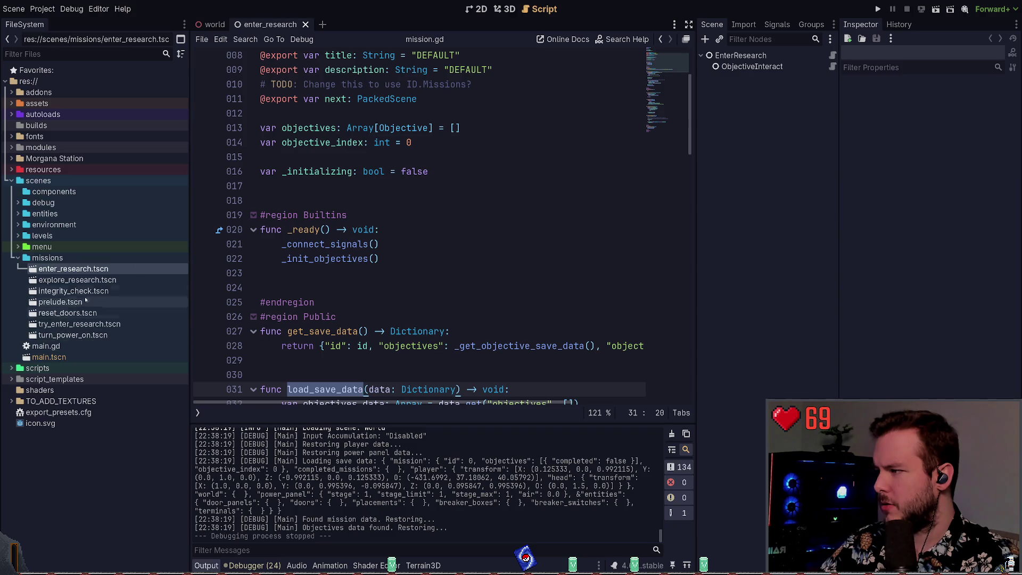
Inspect the EnterResearch mission's properties, then open prelude.tscn.
{"action": "left_click", "coordinate": [765, 56]}
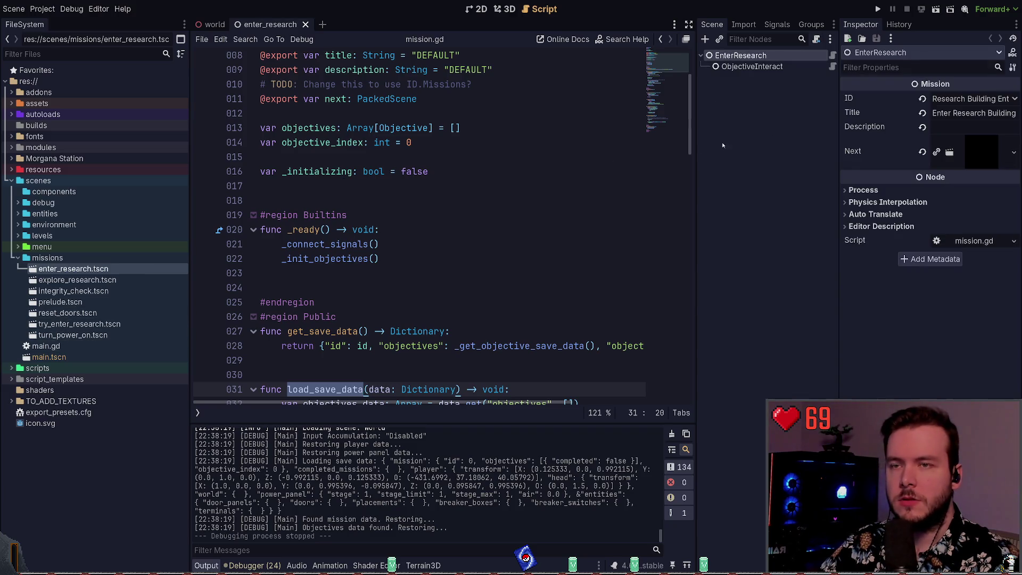
{"action": "left_click", "coordinate": [67, 303]}
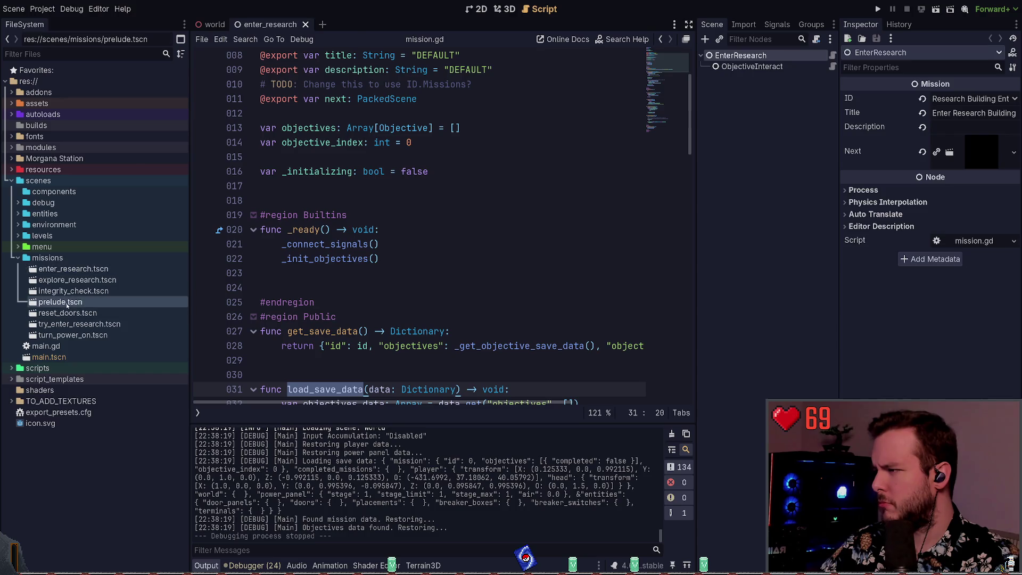
{"action": "double_click", "coordinate": [67, 303]}
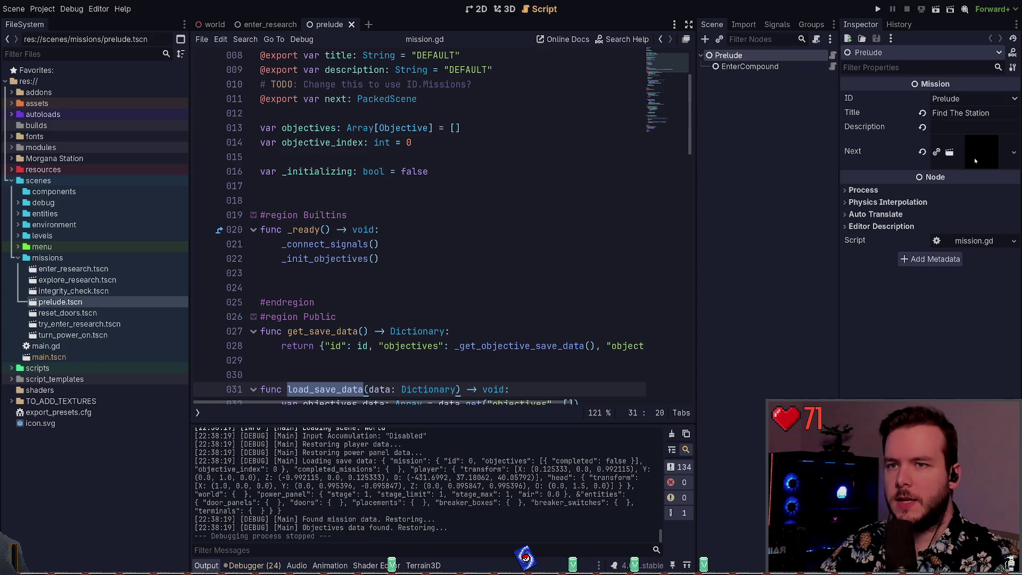
Inspect the Prelude script and EnterCompound's script, then close the prelude and enter_research tabs.
{"action": "left_click", "coordinate": [383, 197]}
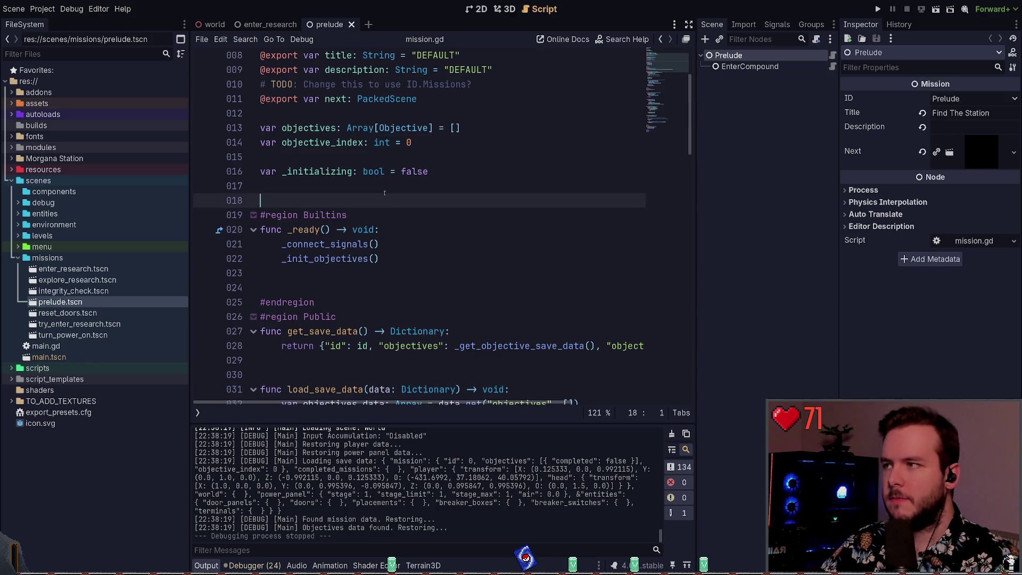
{"action": "left_click", "coordinate": [833, 56]}
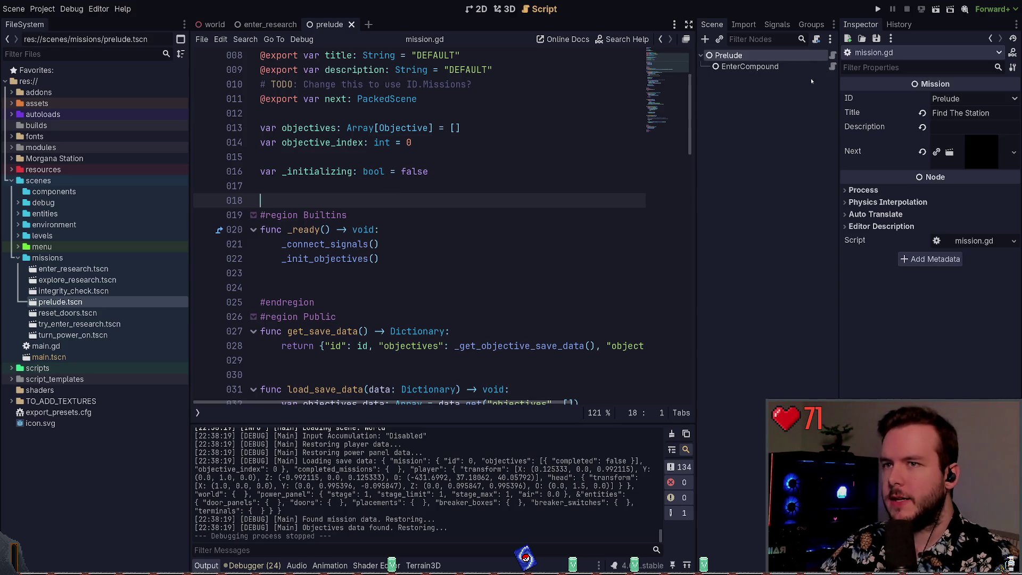
{"action": "left_click", "coordinate": [833, 66]}
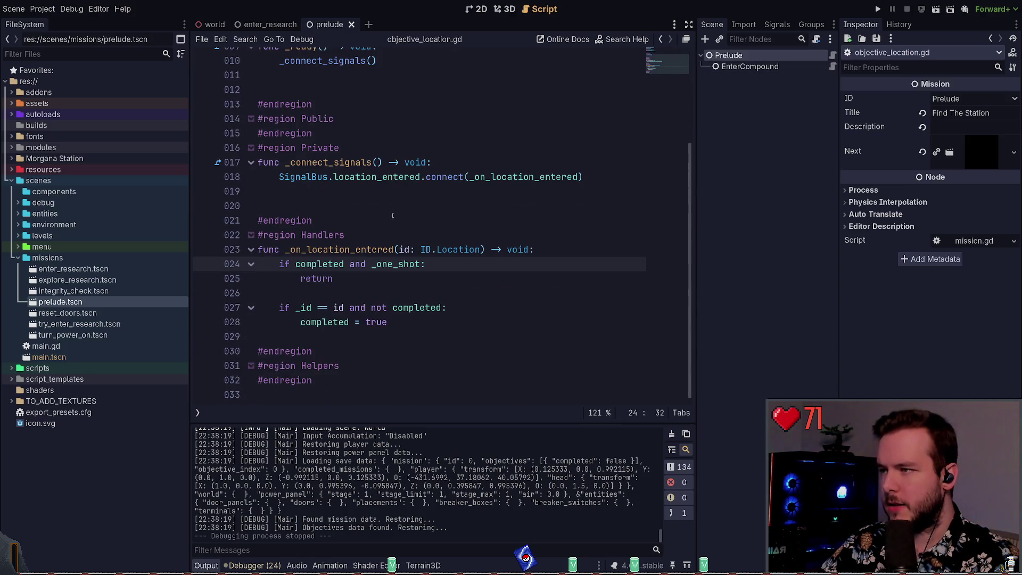
{"action": "left_click", "coordinate": [351, 25]}
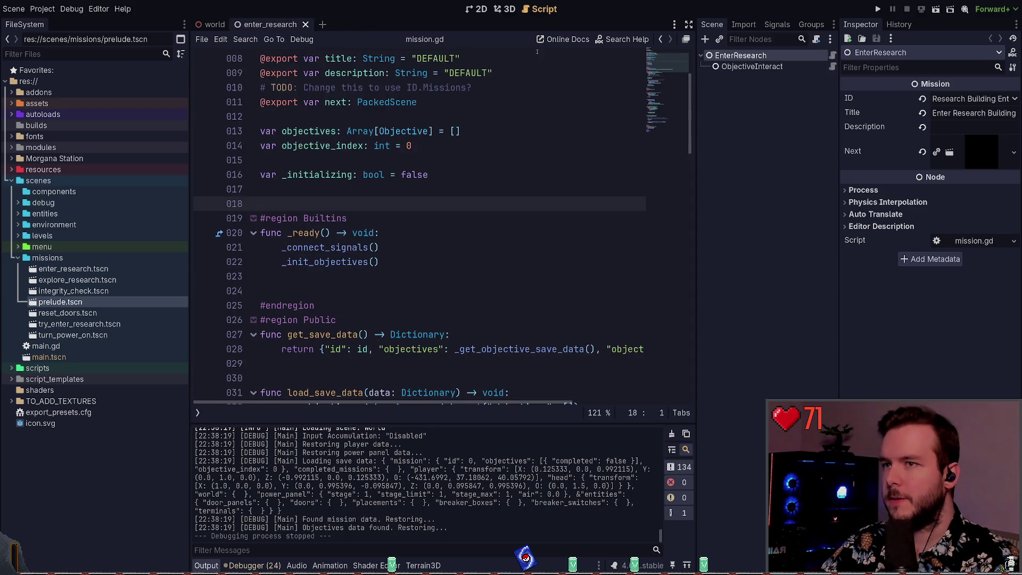
{"action": "left_click", "coordinate": [302, 25]}
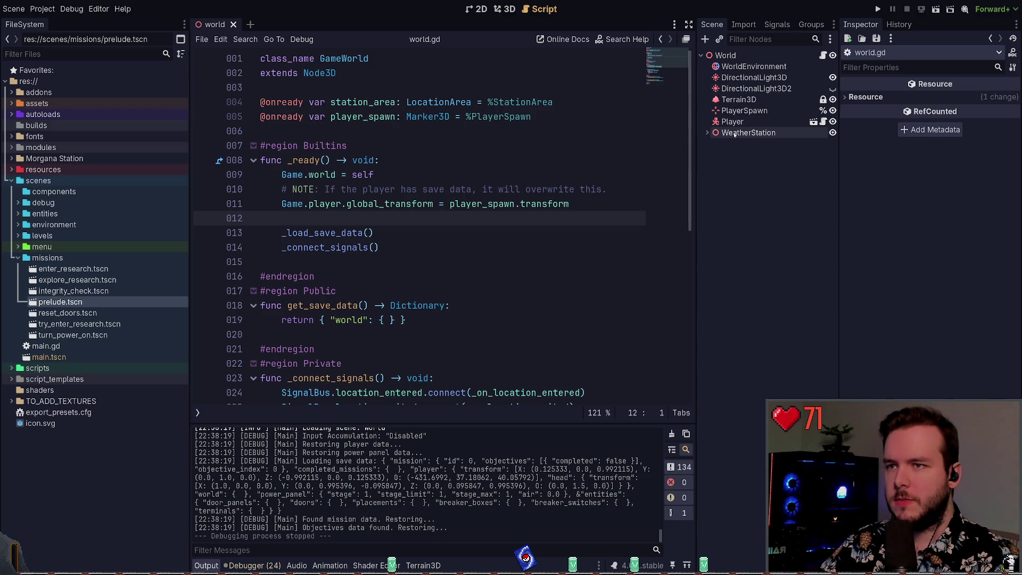
Switch StationArea's collision mask from layer 1 to layer 2, save the world scene, and run with F5.
{"action": "left_click", "coordinate": [708, 133]}
{"action": "left_click", "coordinate": [748, 144]}
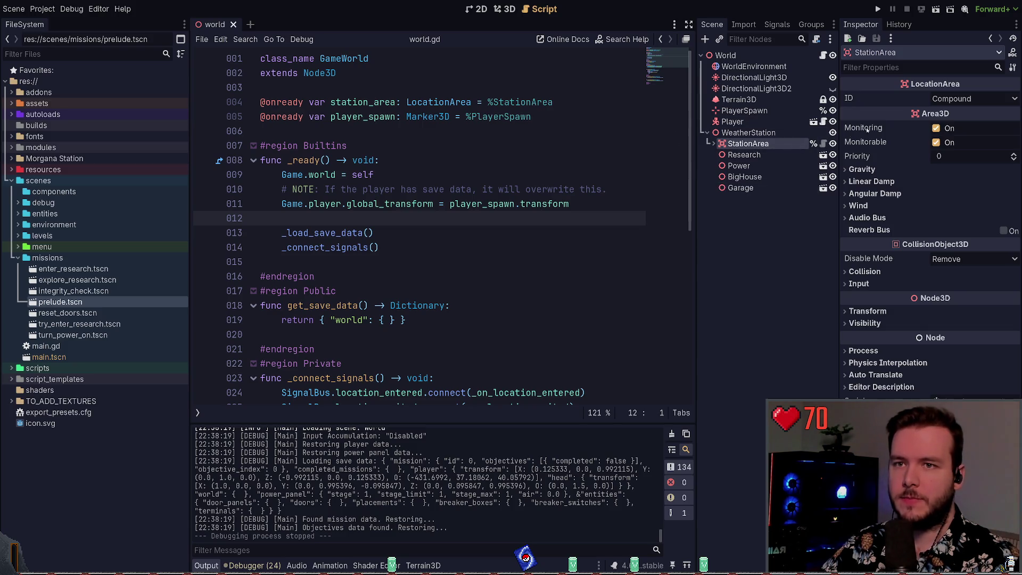
{"action": "left_click", "coordinate": [866, 271]}
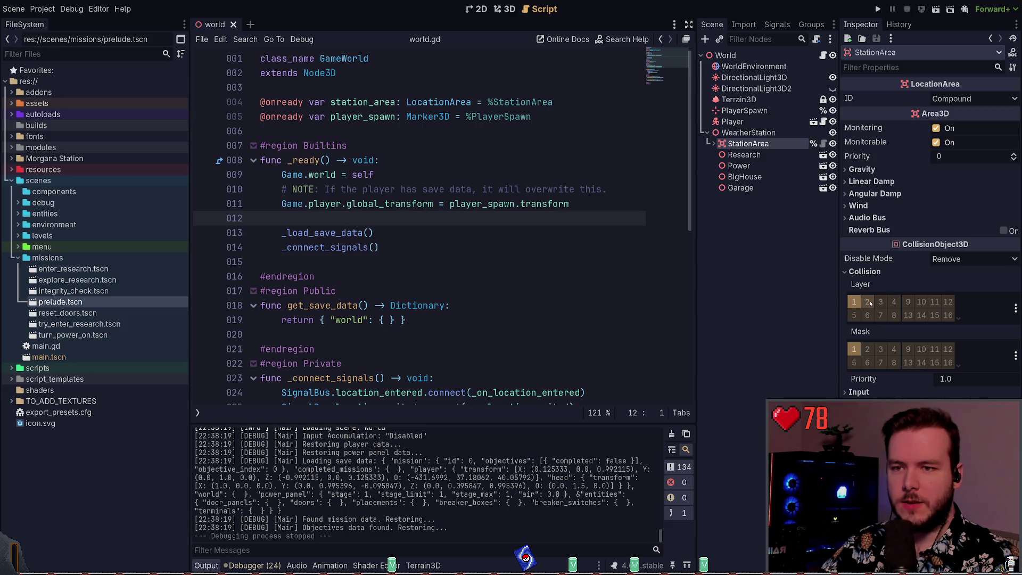
{"action": "left_click", "coordinate": [868, 349]}
{"action": "left_click", "coordinate": [854, 349]}
{"action": "key", "text": "ctrl+s"}
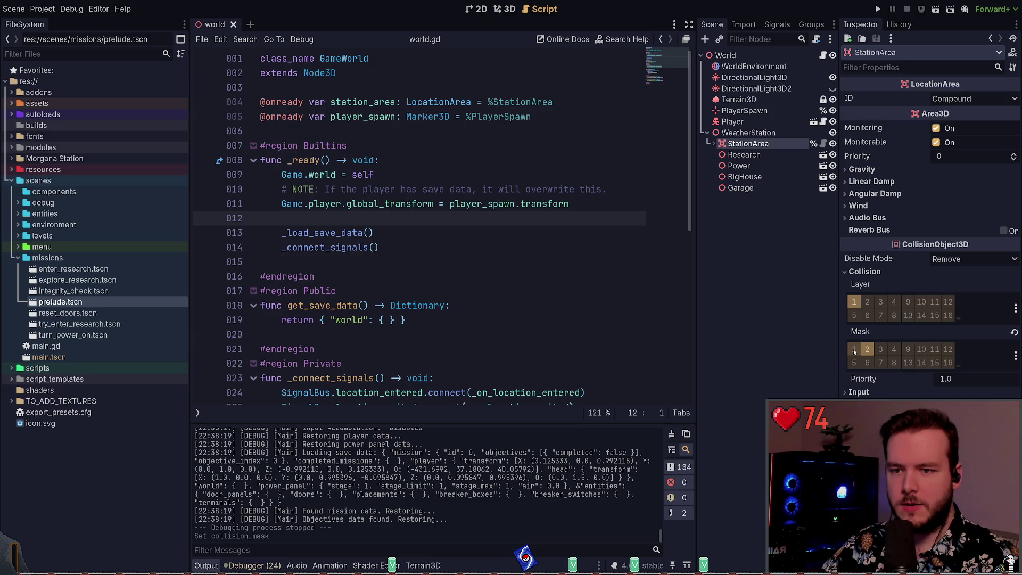
{"action": "key", "text": "F5"}
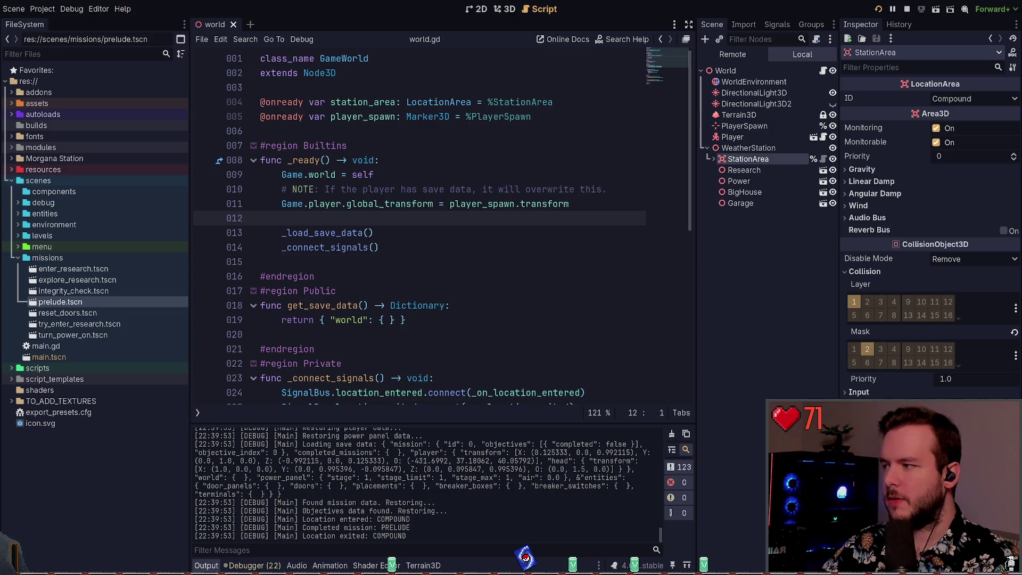
Restart the game and load a saved game from the pause menu.
{"action": "key", "text": "F8"}
{"action": "key", "text": "F5"}
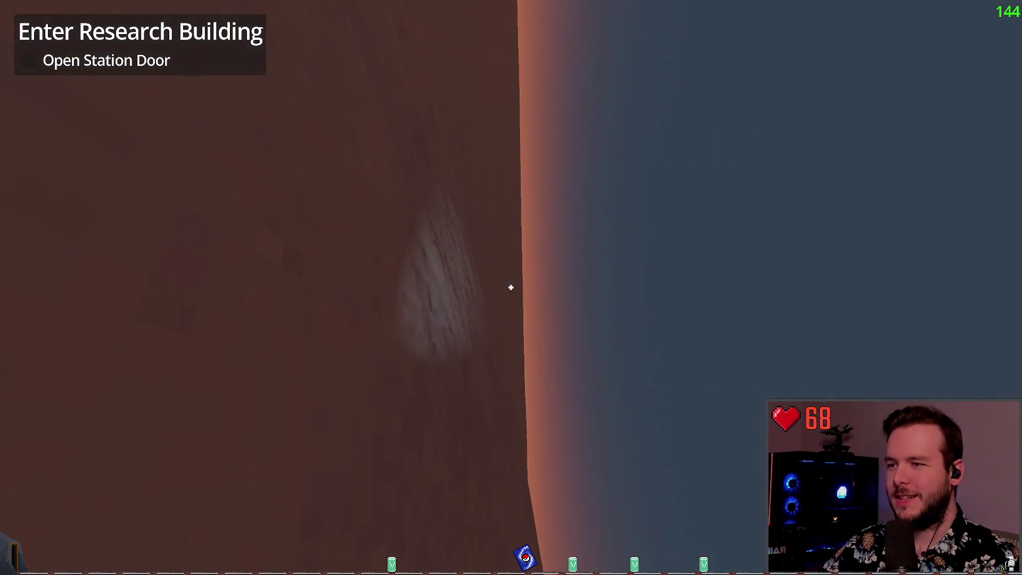
{"action": "key", "text": "Escape"}
{"action": "left_click", "coordinate": [88, 258]}
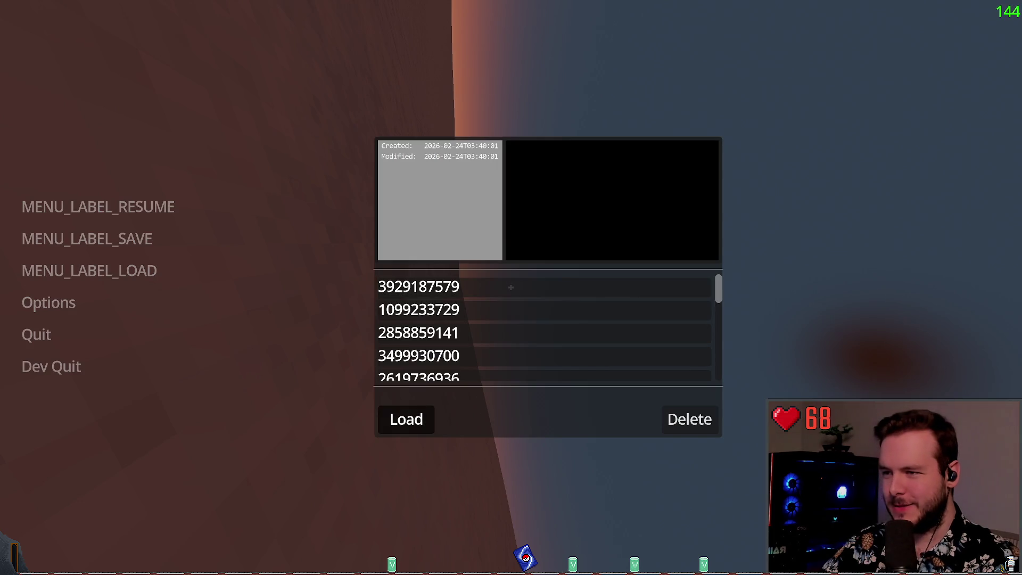
{"action": "left_click", "coordinate": [404, 418]}
Delete the first save and return to the game's main menu.
{"action": "key", "text": "Escape"}
{"action": "left_click", "coordinate": [88, 269]}
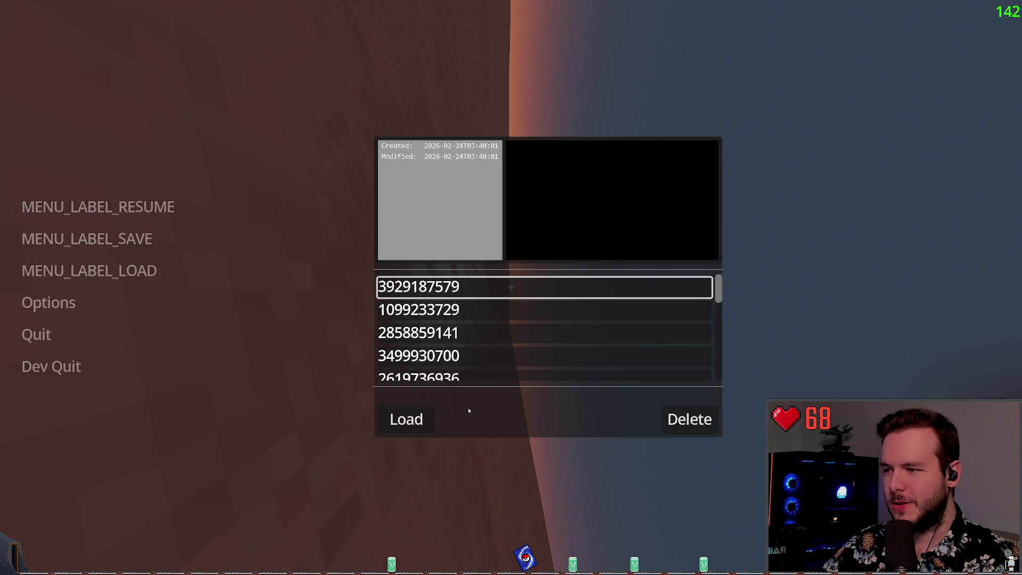
{"action": "left_click", "coordinate": [689, 419]}
{"action": "left_click", "coordinate": [37, 335]}
{"action": "left_click", "coordinate": [456, 309]}
Start a fresh game from the main menu, then quit back to the editor.
{"action": "left_click", "coordinate": [56, 239]}
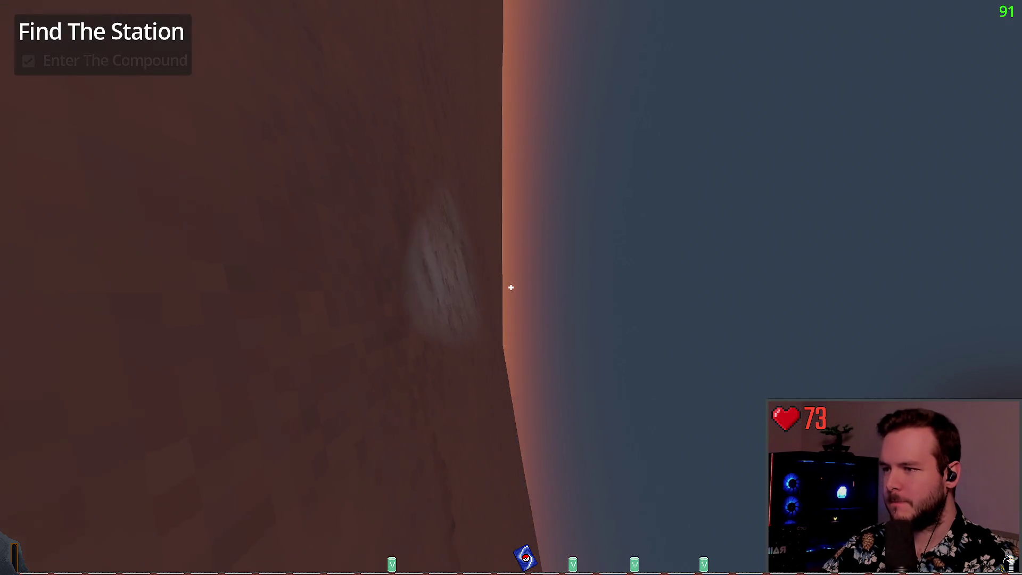
{"action": "key", "text": "Escape"}
{"action": "left_click", "coordinate": [82, 334]}
{"action": "left_click", "coordinate": [457, 310]}
{"action": "left_click", "coordinate": [37, 335]}
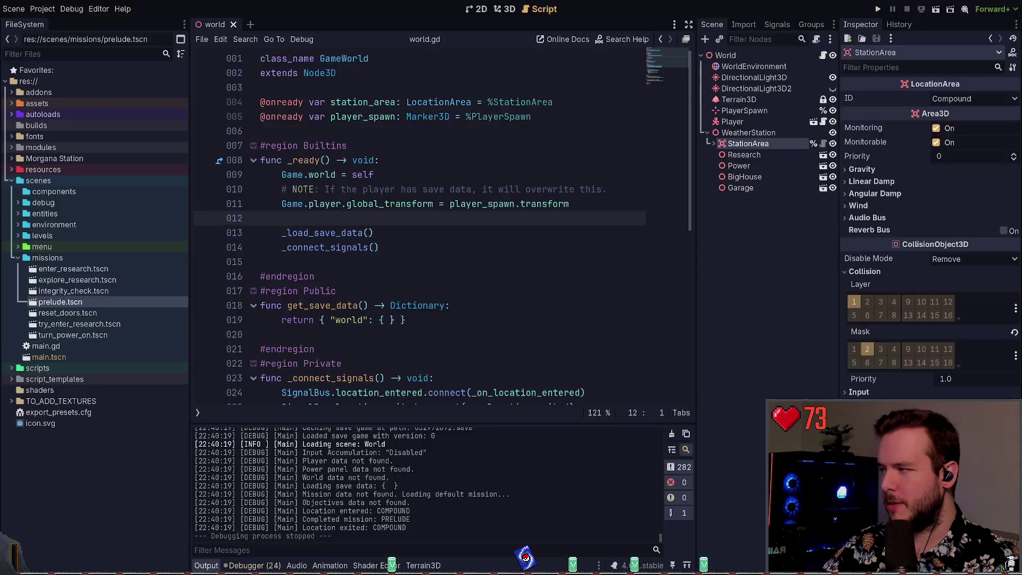
Select the PlayerSpawn marker in the 3D view.
{"action": "left_click", "coordinate": [738, 240]}
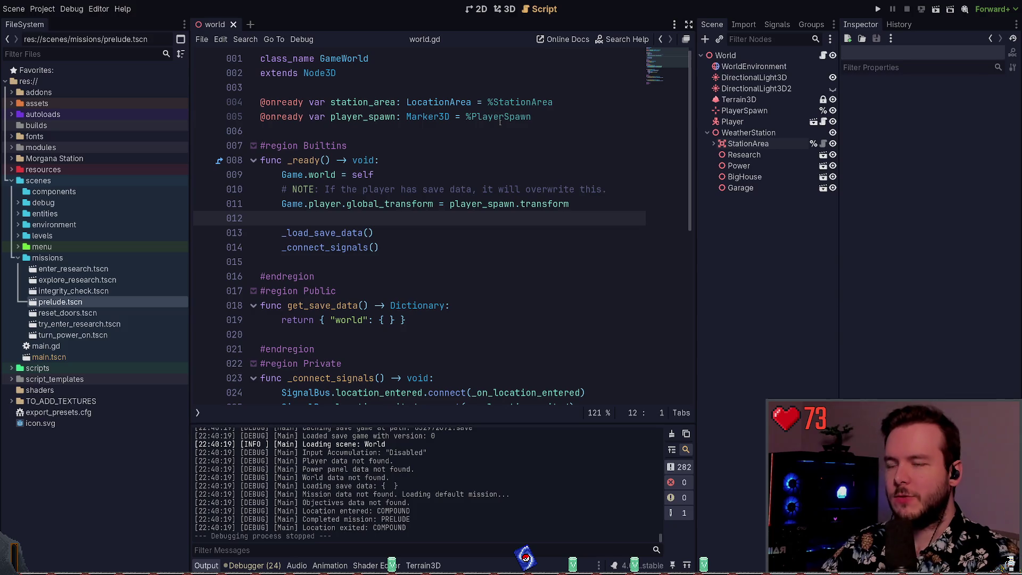
{"action": "left_click", "coordinate": [505, 9]}
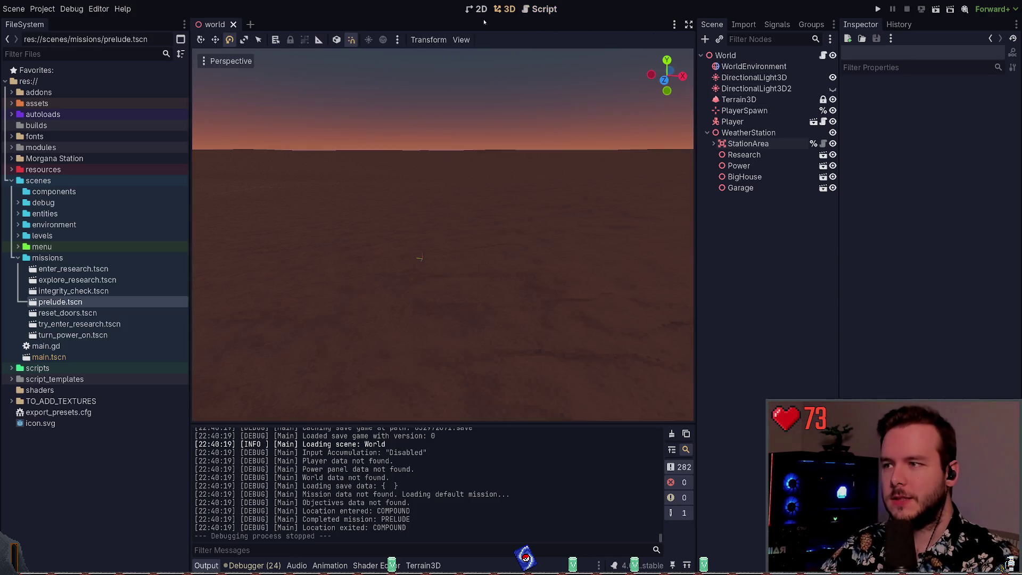
{"action": "left_click", "coordinate": [420, 259]}
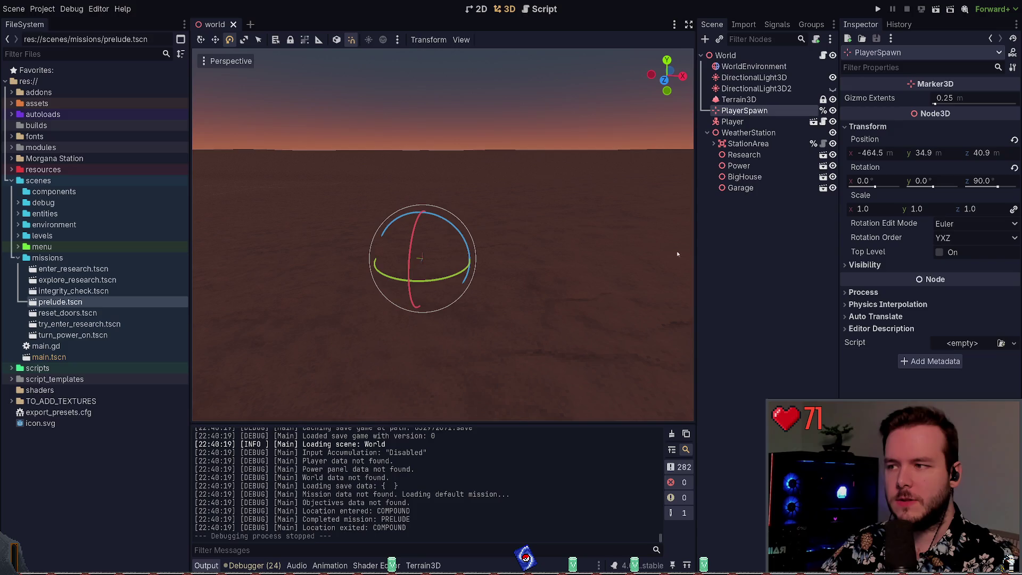
{"action": "key", "text": "ctrl+z"}
{"action": "key", "text": "ctrl+shift+z"}
Set PlayerSpawn's rotation to Z 0 and X 90°, save, and test-run the game.
{"action": "left_click", "coordinate": [1001, 180]}
{"action": "type", "text": "0"}
{"action": "key", "text": "Return"}
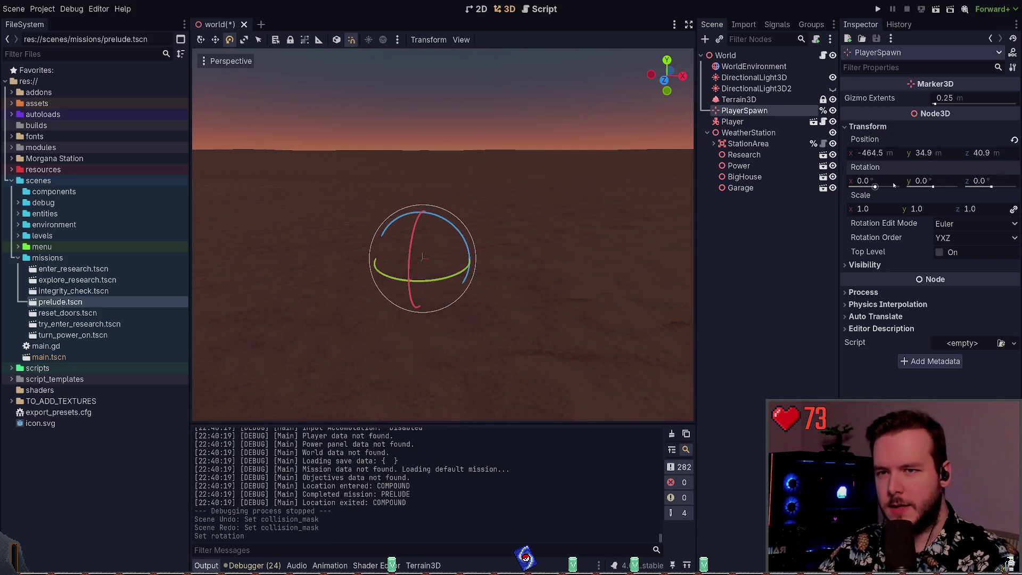
{"action": "type", "text": "90"}
{"action": "key", "text": "Return"}
{"action": "key", "text": "ctrl+s"}
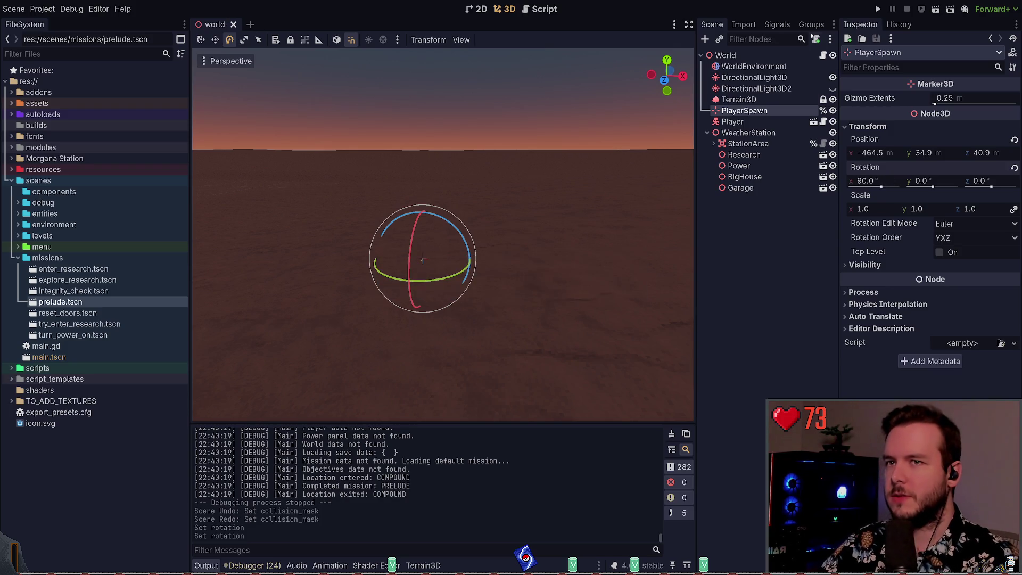
{"action": "left_click", "coordinate": [878, 10]}
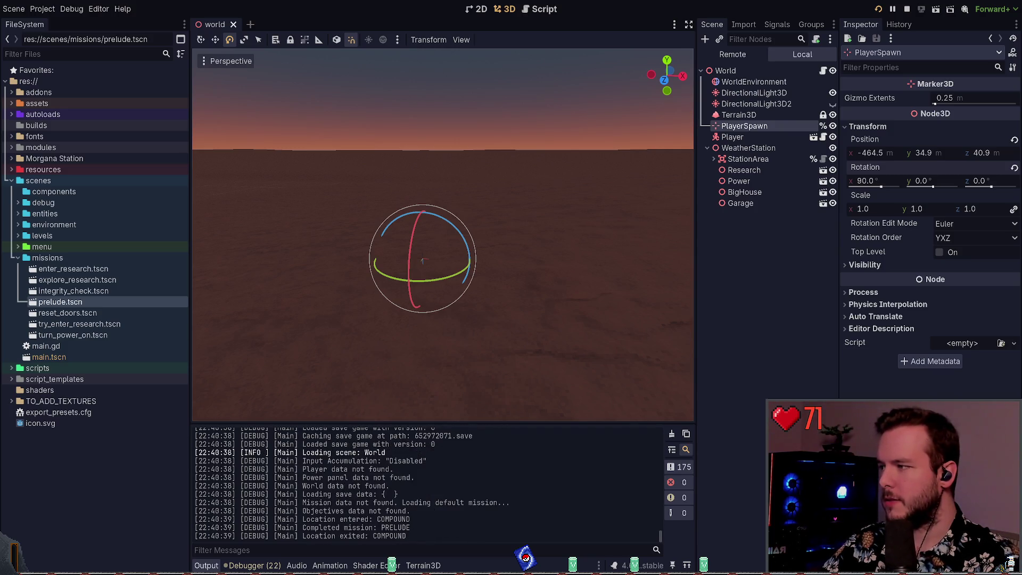
{"action": "key", "text": "F8"}
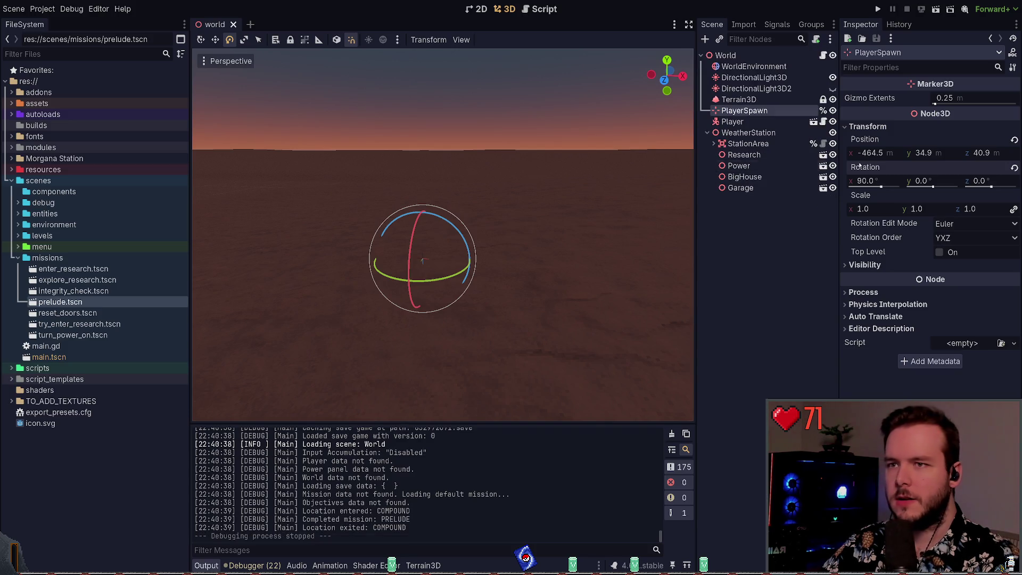
Set PlayerSpawn's X rotation back to 0.
{"action": "left_click", "coordinate": [862, 180]}
{"action": "type", "text": "0"}
{"action": "key", "text": "Return"}
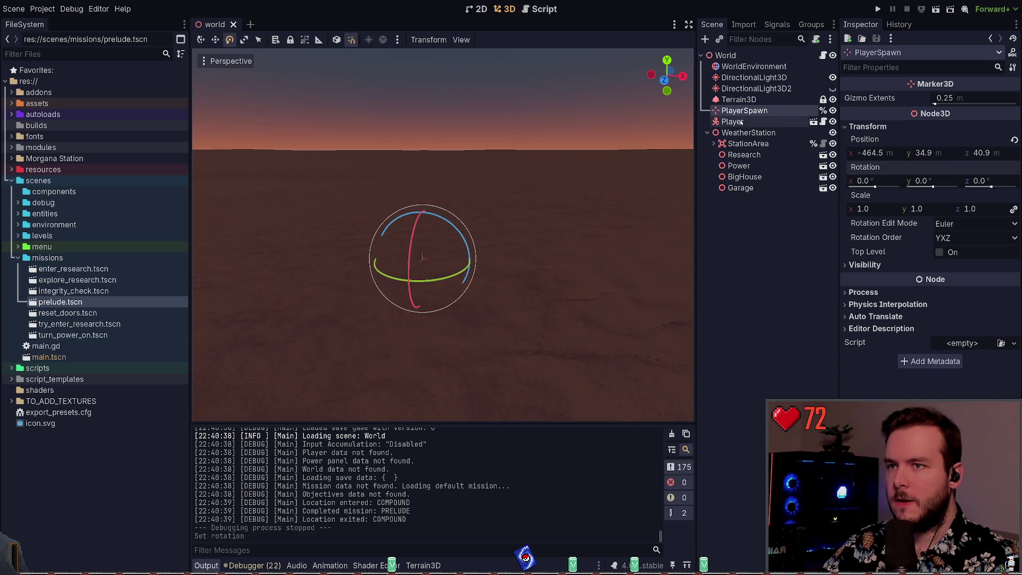
{"action": "key", "text": "F5"}
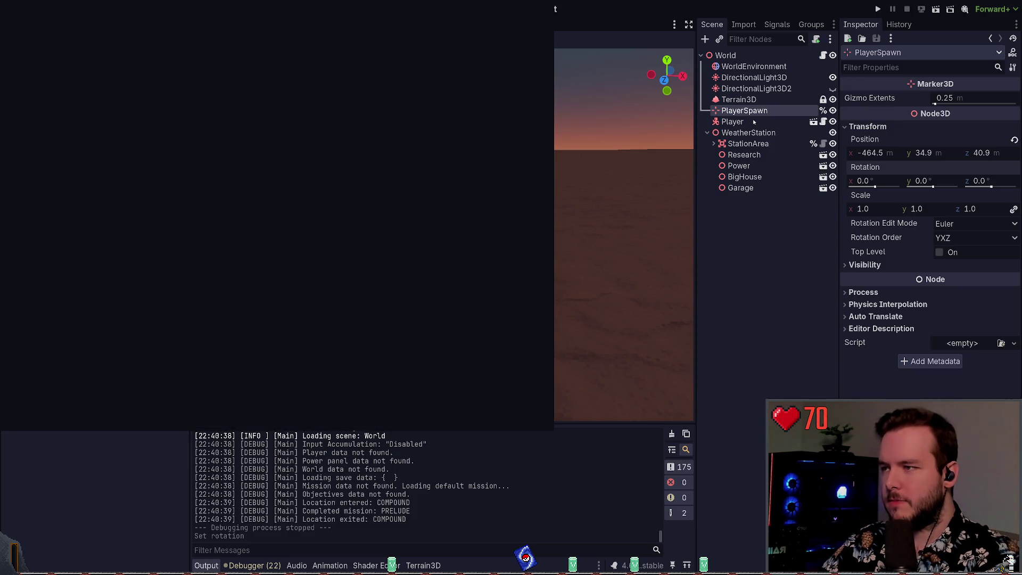
Add a CSGBox3D child under PlayerSpawn and widen it to 2 along x.
{"action": "key", "text": "ctrl+v"}
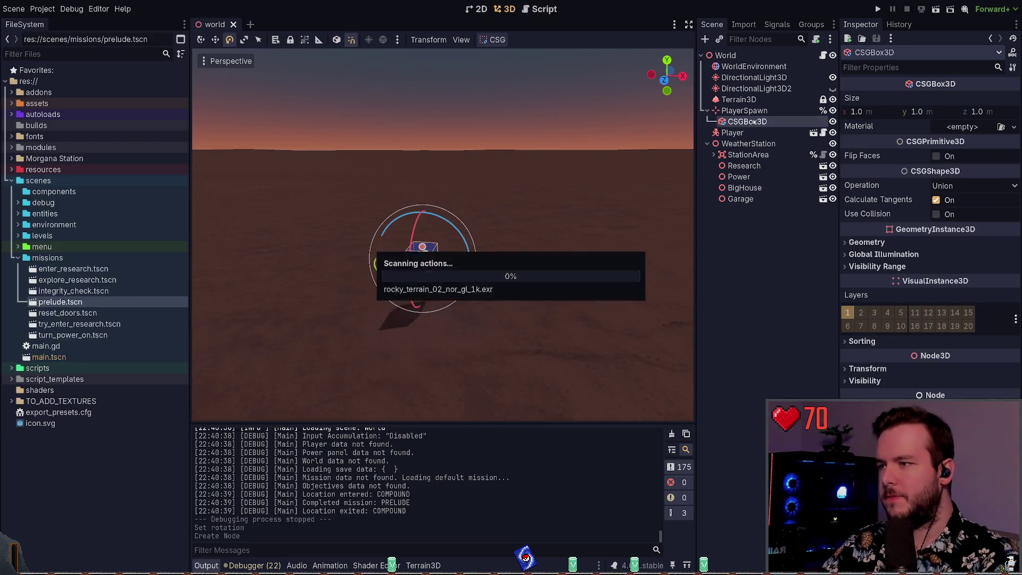
{"action": "left_click_drag", "start_coordinate": [880, 118], "coordinate": [881, 116]}
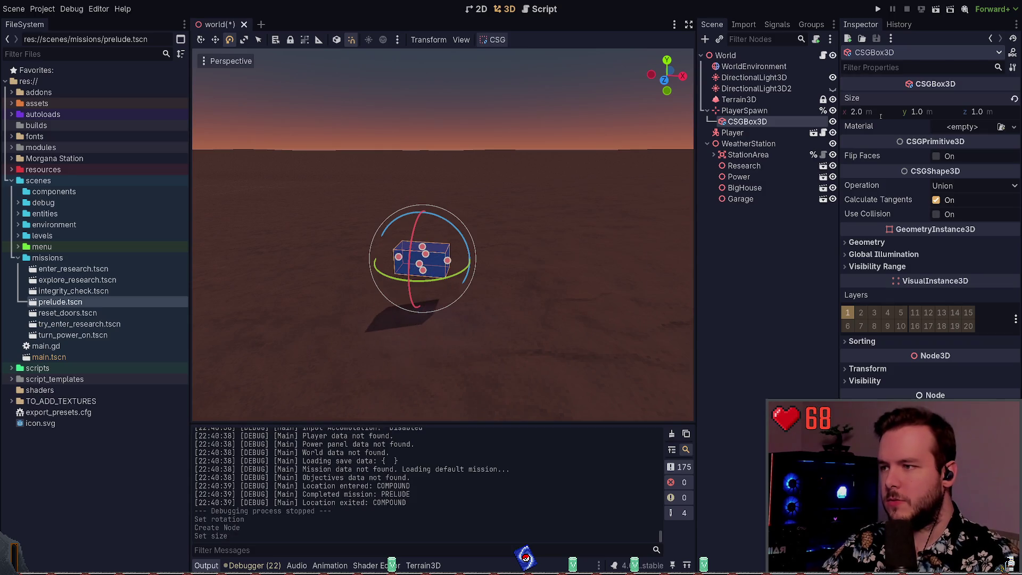
{"action": "mouse_move", "coordinate": [457, 222]}
{"action": "left_mouse_down"}
{"action": "mouse_move", "coordinate": [436, 216]}
{"action": "mouse_move", "coordinate": [575, 219]}
{"action": "left_mouse_up"}
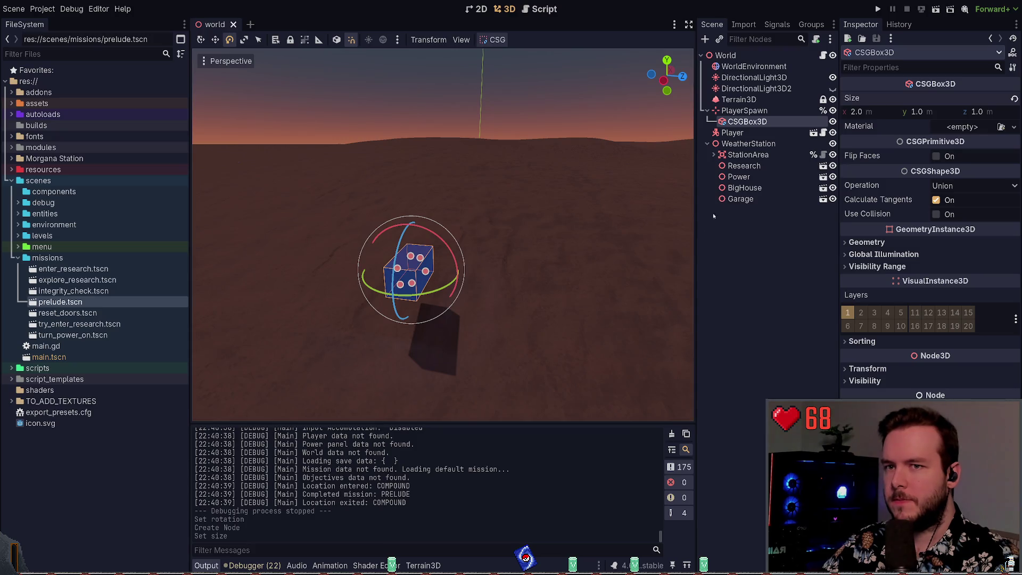
{"action": "left_click", "coordinate": [779, 231]}
Set PlayerSpawn's Y rotation to 90°.
{"action": "left_click", "coordinate": [751, 111]}
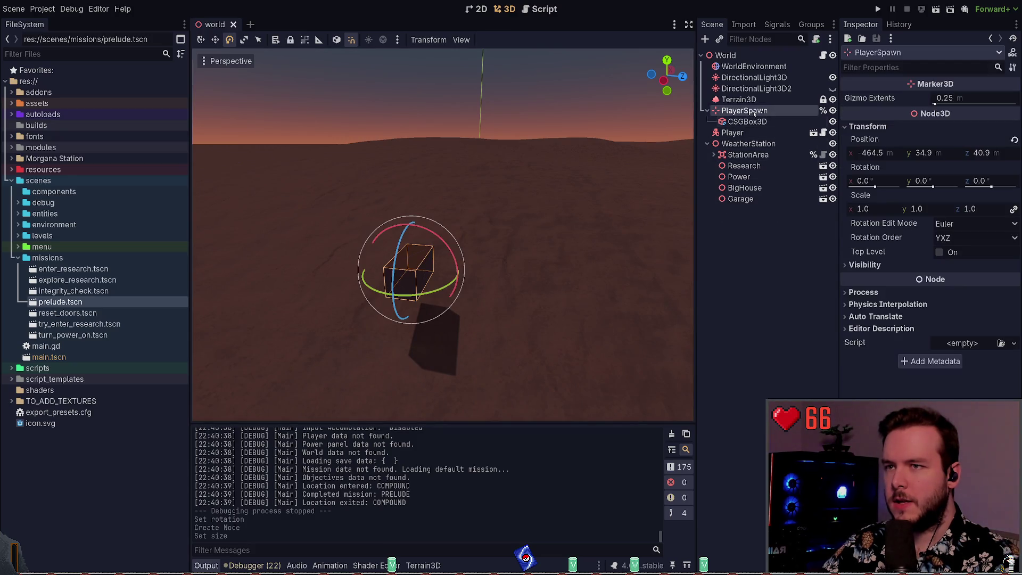
{"action": "left_click_drag", "start_coordinate": [447, 286], "coordinate": [447, 286]}
{"action": "key", "text": "ctrl+s"}
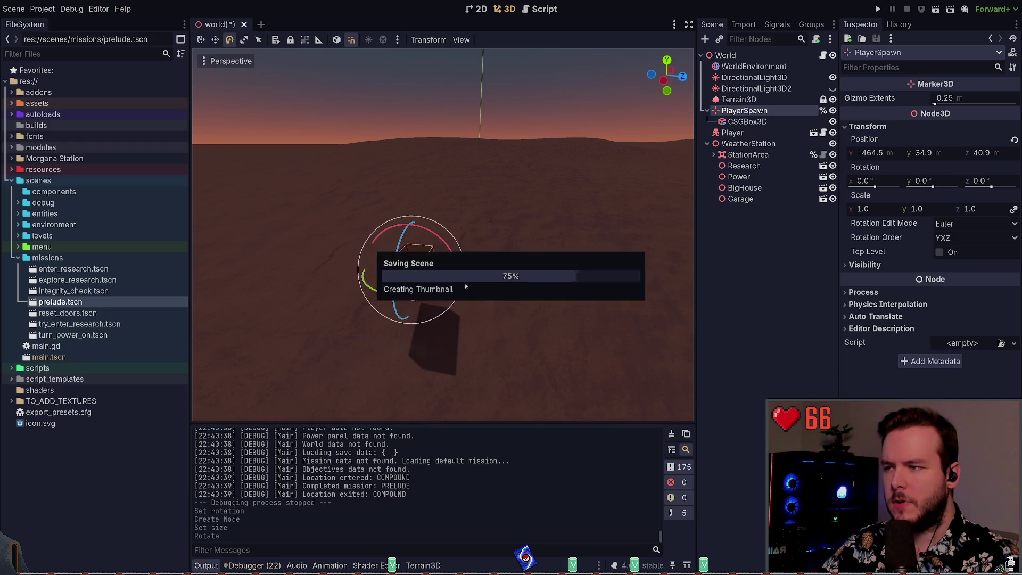
{"action": "left_click", "coordinate": [949, 178]}
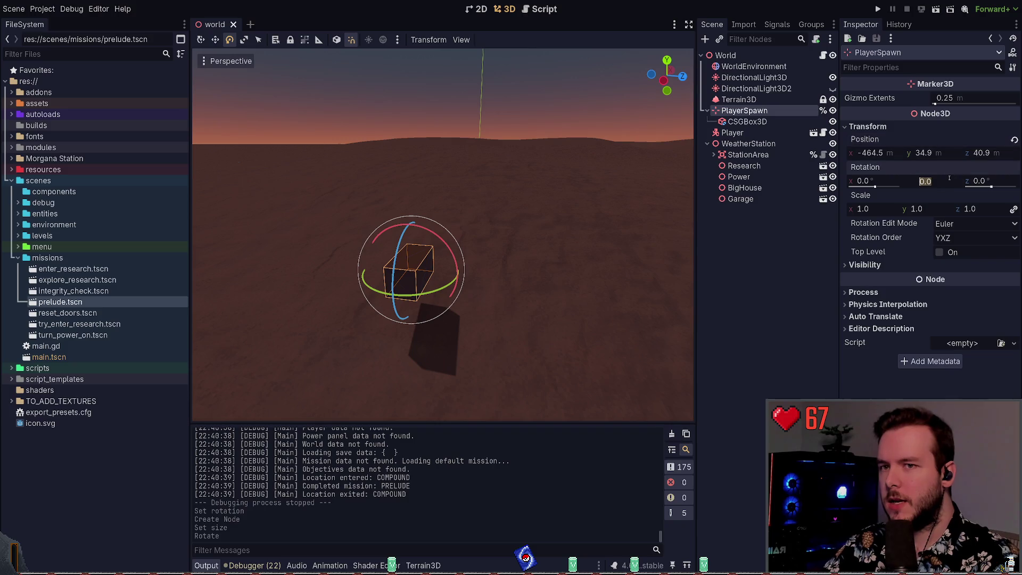
{"action": "type", "text": "90"}
{"action": "key", "text": "Return"}
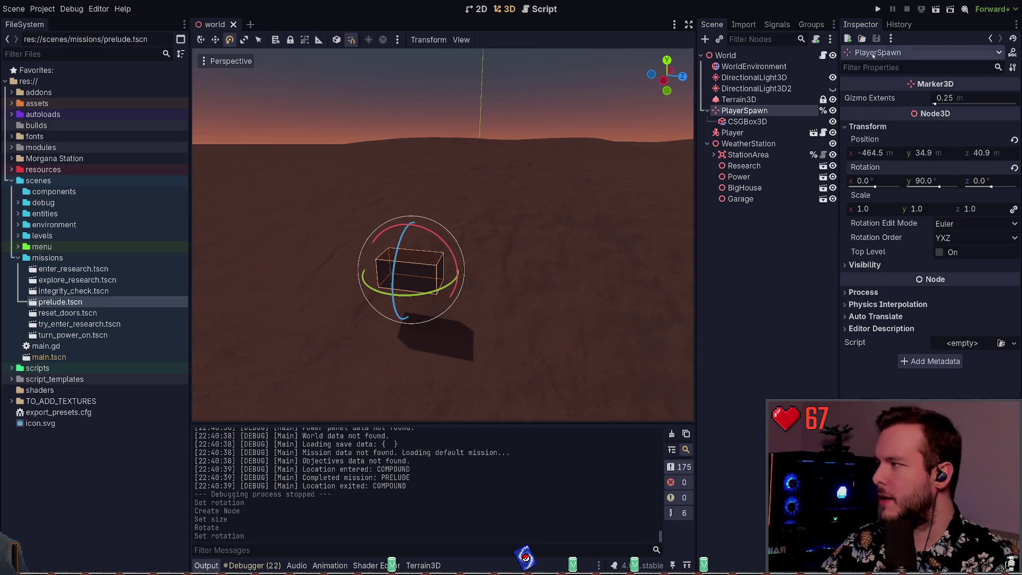
Test-run the game, then change PlayerSpawn's Y rotation to -90° and save.
{"action": "left_click", "coordinate": [883, 9]}
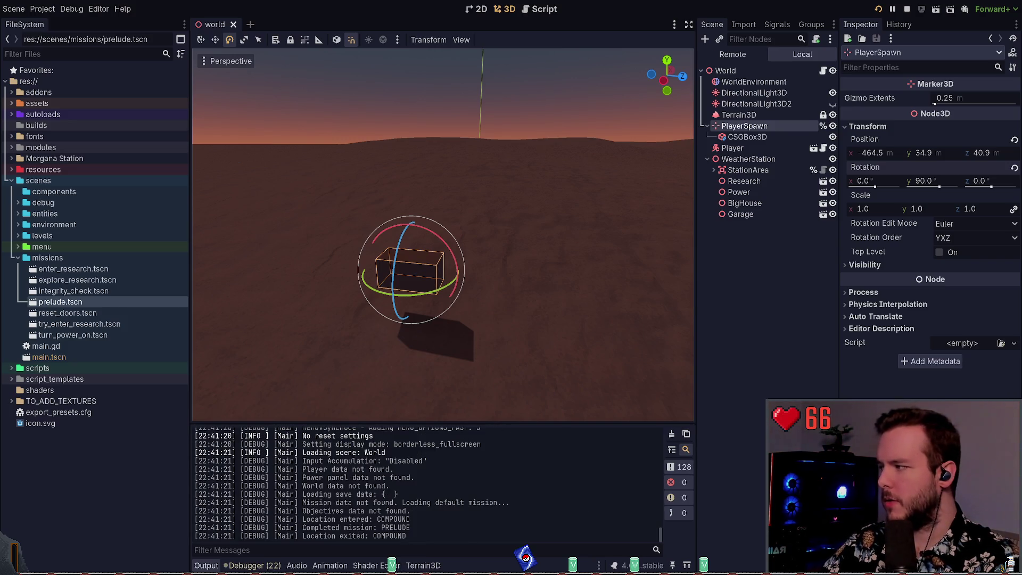
{"action": "key", "text": "F8"}
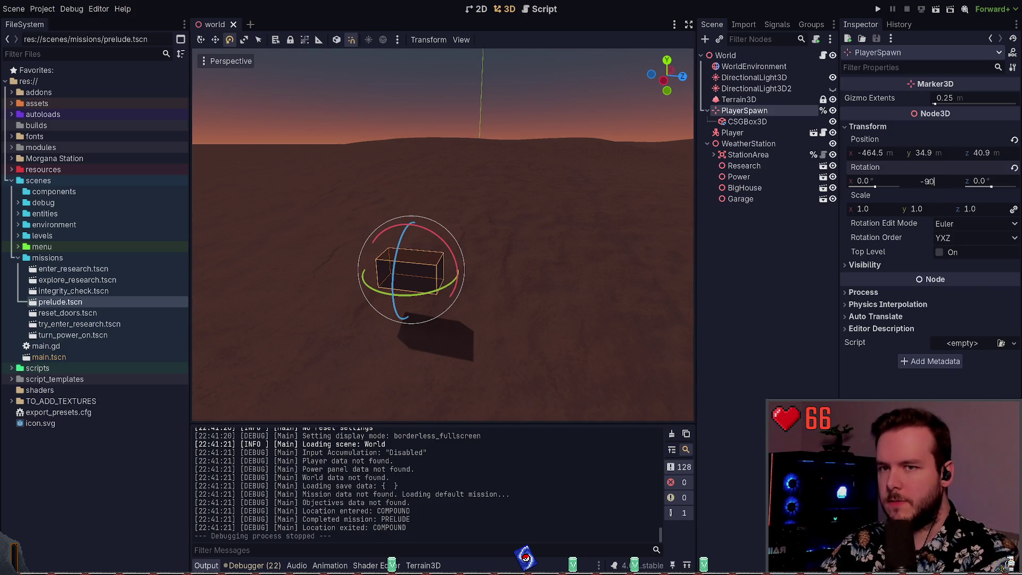
{"action": "key", "text": "Return"}
{"action": "key", "text": "ctrl+s"}
{"action": "left_click", "coordinate": [766, 122]}
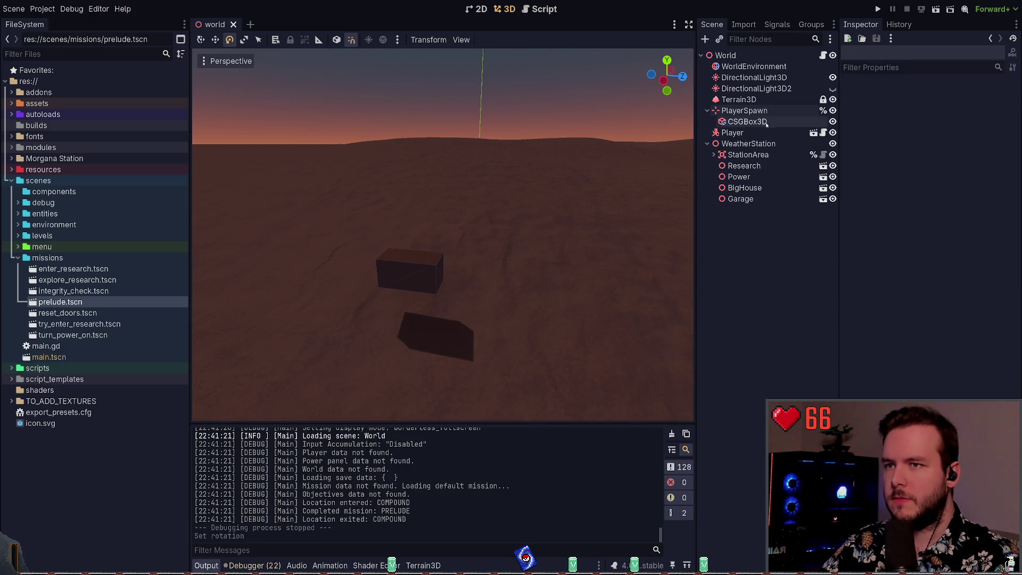
Delete the helper CSGBox3D, run the game, and start a New Game.
{"action": "key", "text": "Delete"}
{"action": "key", "text": "F5"}
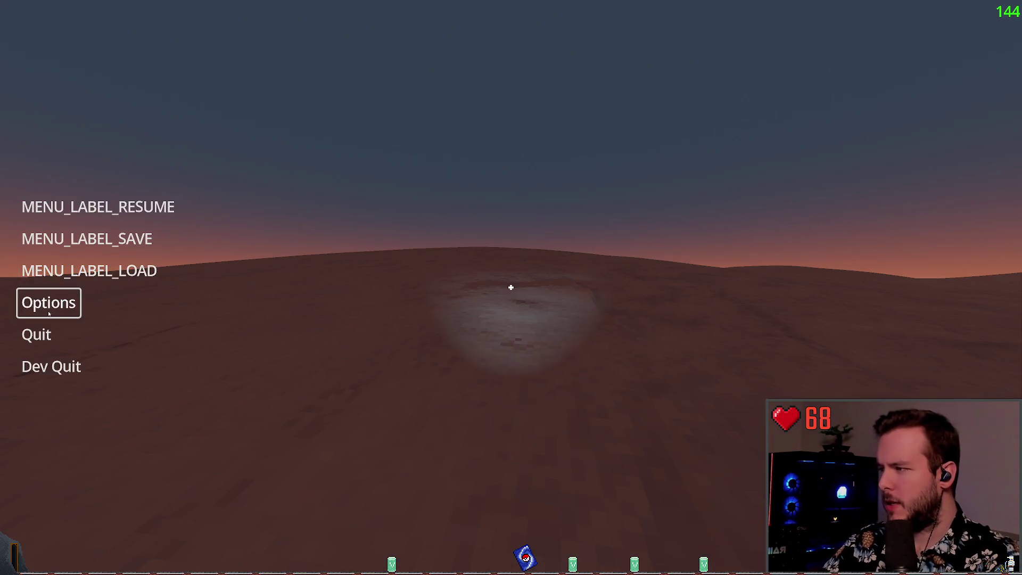
{"action": "key", "text": "Down"}
{"action": "key", "text": "Return"}
{"action": "left_click", "coordinate": [427, 299]}
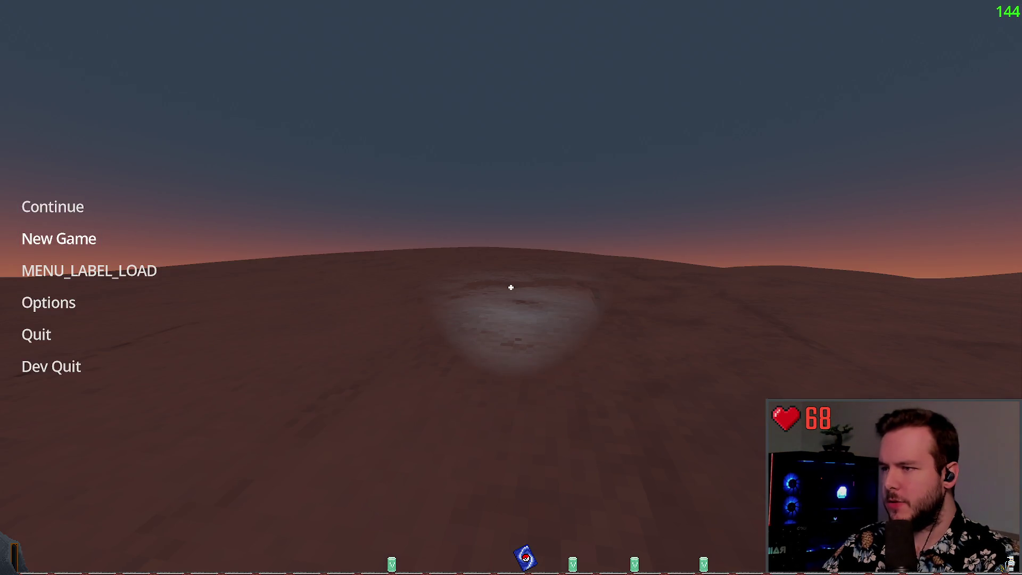
{"action": "left_click", "coordinate": [96, 238]}
Load a saved game, walk forward to check facing, then Dev Quit to the editor.
{"action": "key", "text": "Escape"}
{"action": "left_click", "coordinate": [107, 272]}
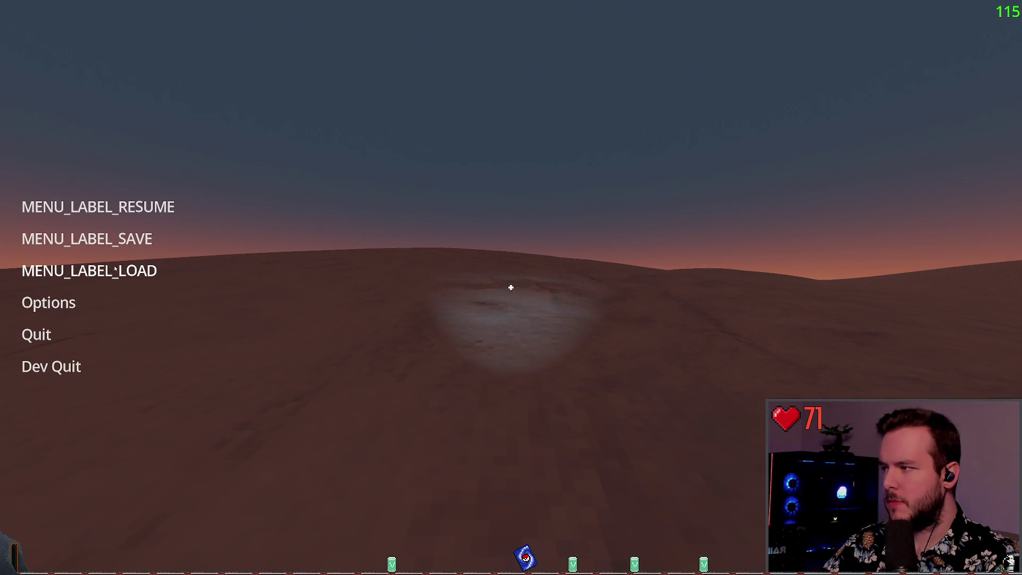
{"action": "left_click", "coordinate": [407, 418]}
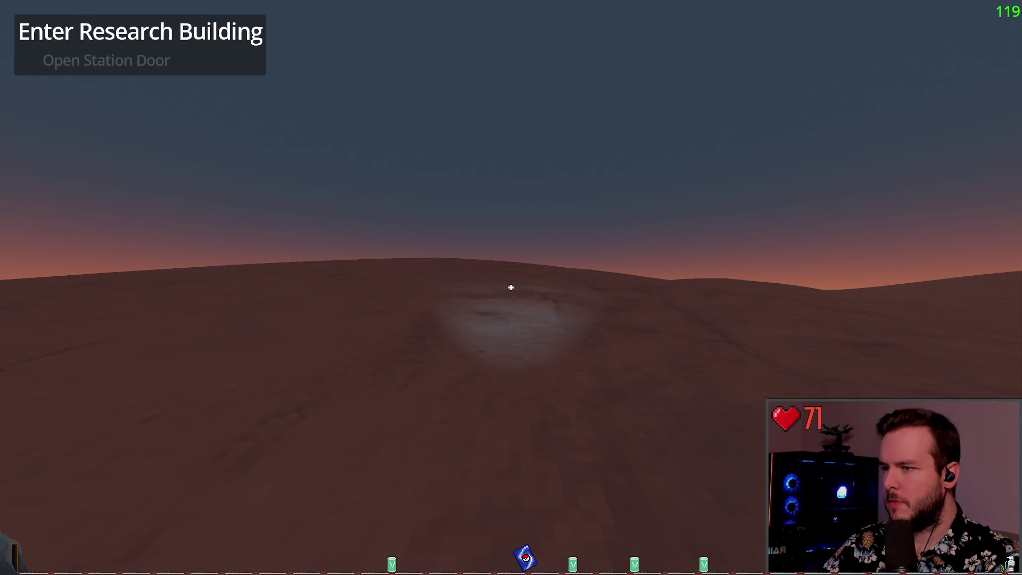
{"action": "key", "text": "w"}
{"action": "key", "text": "Escape"}
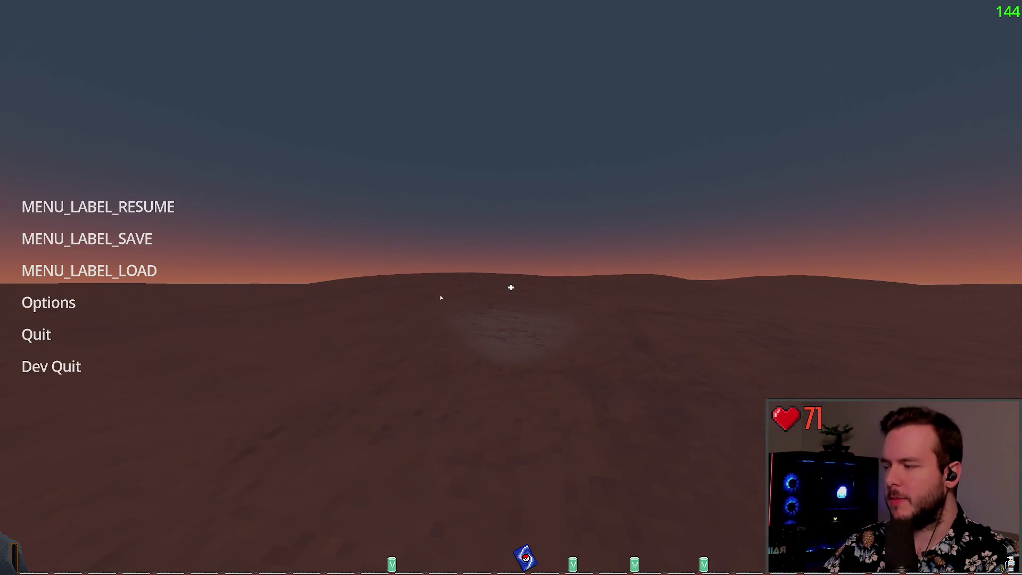
{"action": "left_click", "coordinate": [80, 367]}
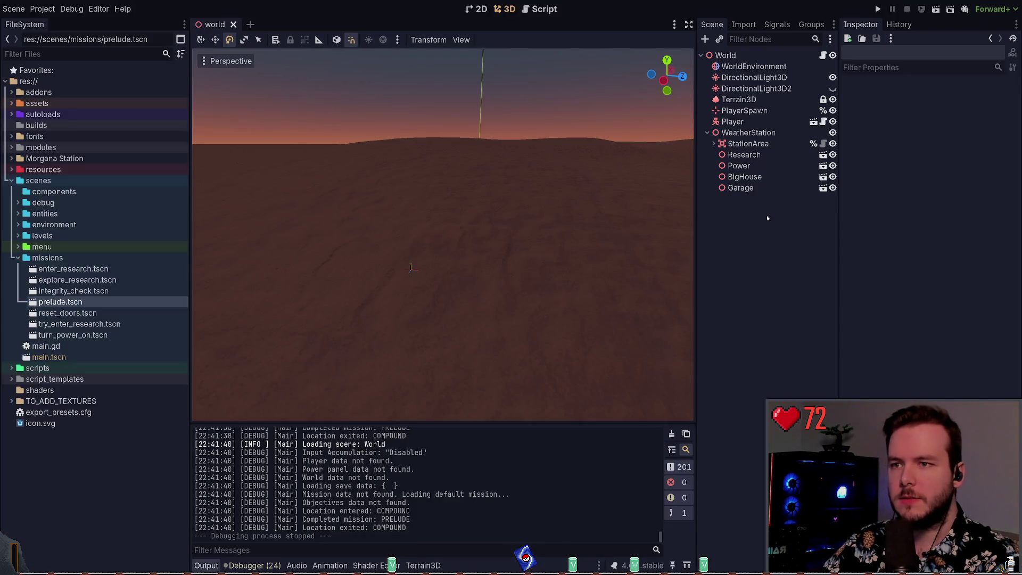
Collapse WeatherStation and do a quick test run of the game.
{"action": "left_click", "coordinate": [706, 133]}
{"action": "key", "text": "F5"}
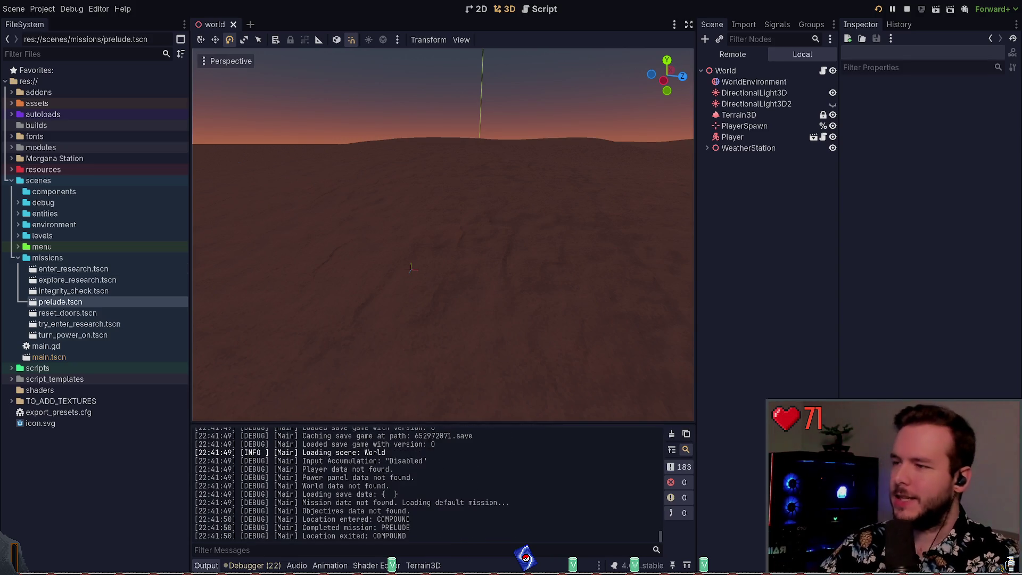
{"action": "key", "text": "F8"}
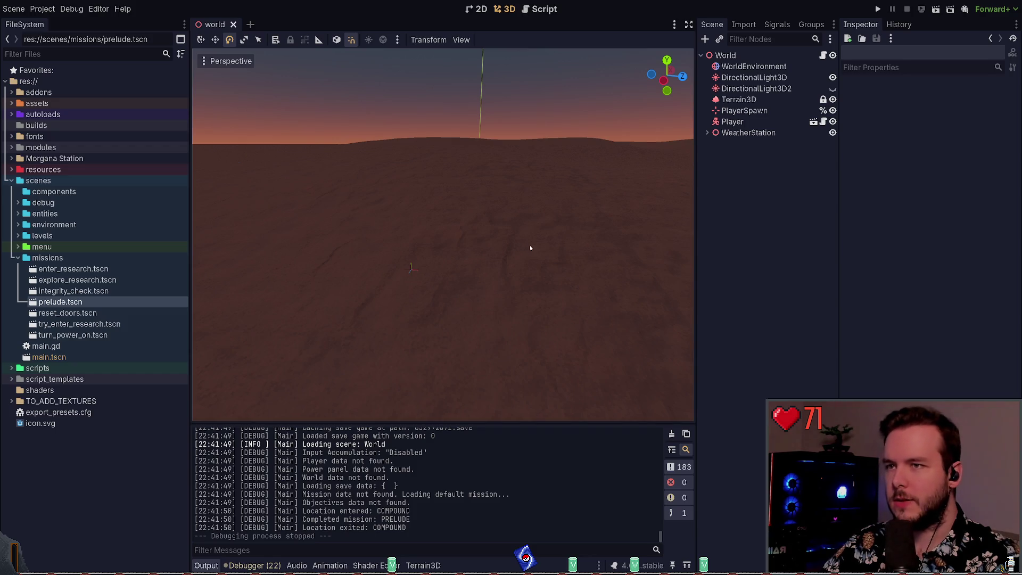
Move the Player node -43.5 along X on the terrain, save, and relaunch the game.
{"action": "left_click", "coordinate": [732, 122]}
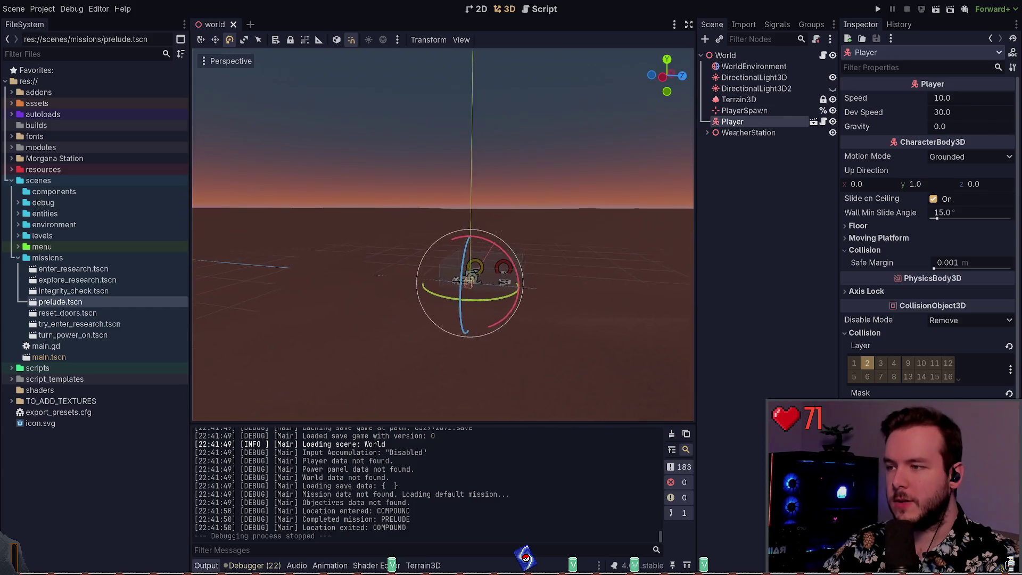
{"action": "key", "text": "w"}
{"action": "mouse_move", "coordinate": [476, 228]}
{"action": "left_mouse_down"}
{"action": "mouse_move", "coordinate": [341, 267]}
{"action": "mouse_move", "coordinate": [367, 240]}
{"action": "mouse_move", "coordinate": [399, 244]}
{"action": "left_mouse_up"}
{"action": "key", "text": "ctrl+s"}
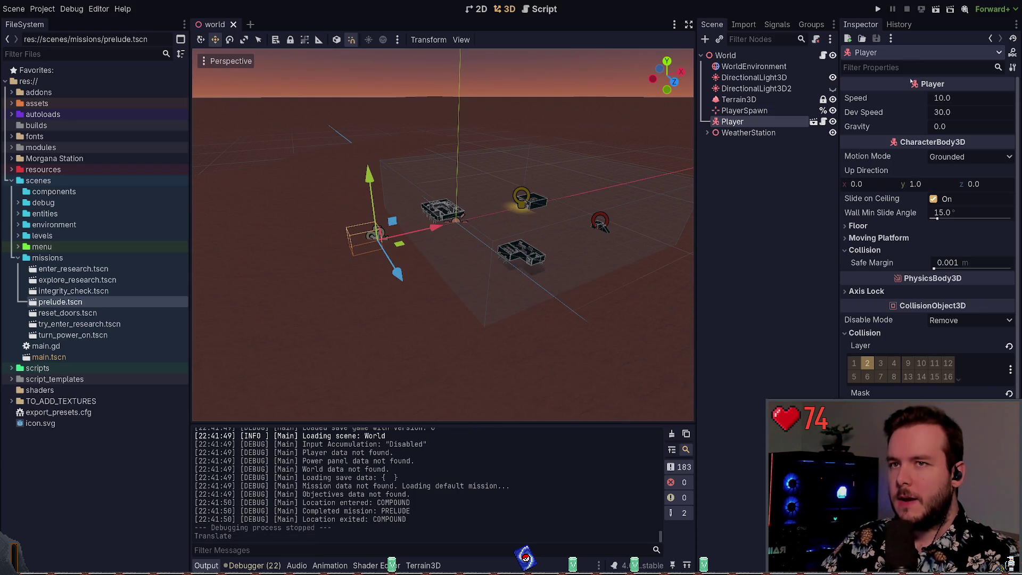
{"action": "left_click", "coordinate": [879, 9]}
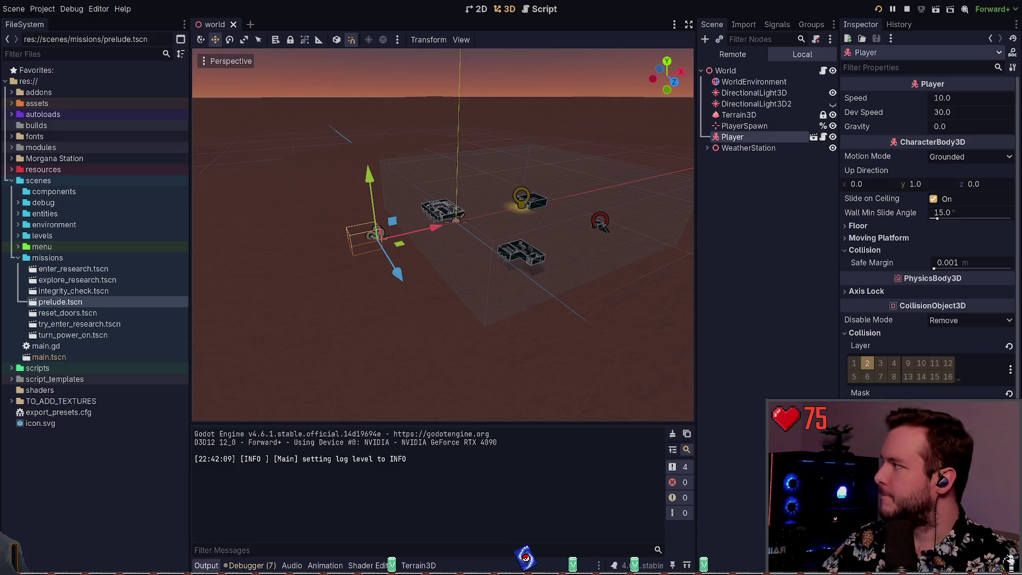
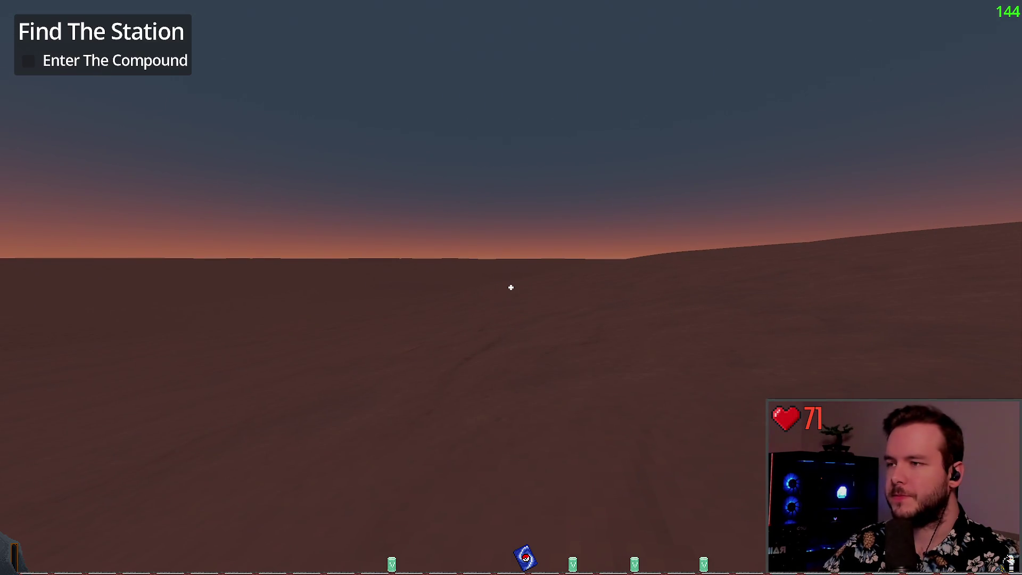
Close the game, open prelude.tscn, and retitle the Prelude mission 'Reach Morgana Station'.
{"action": "key", "text": "Escape"}
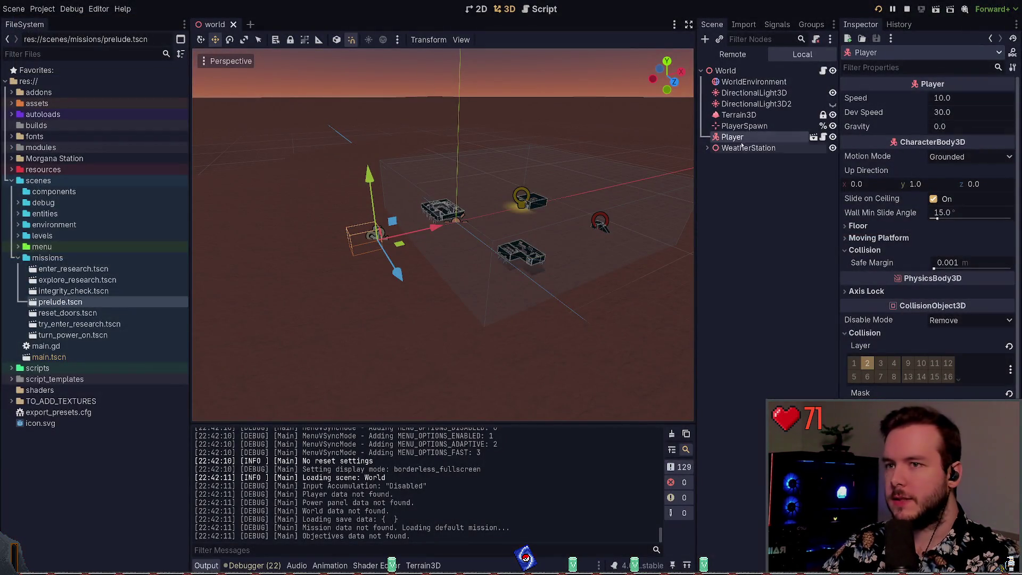
{"action": "double_click", "coordinate": [80, 301]}
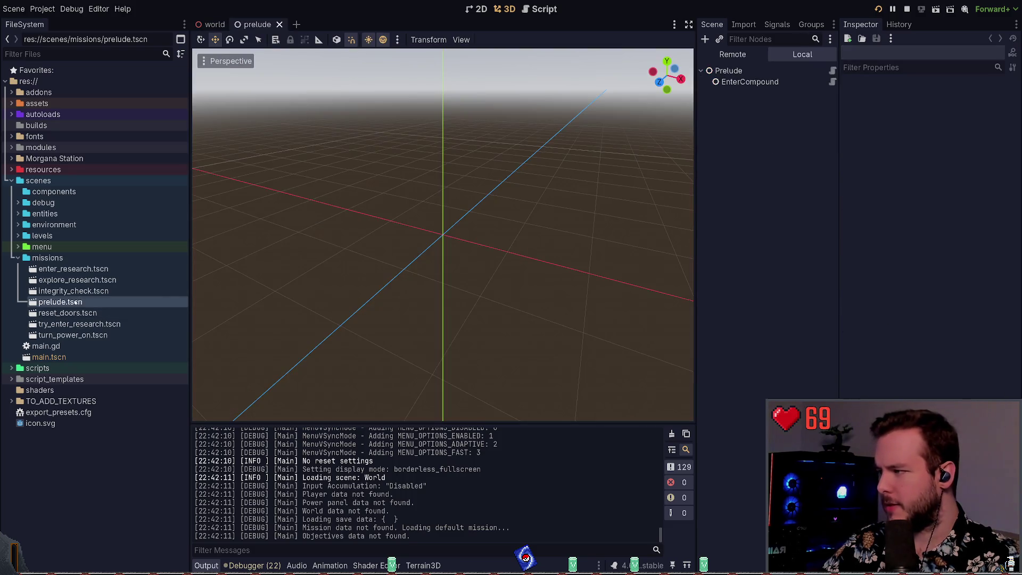
{"action": "left_click", "coordinate": [728, 70]}
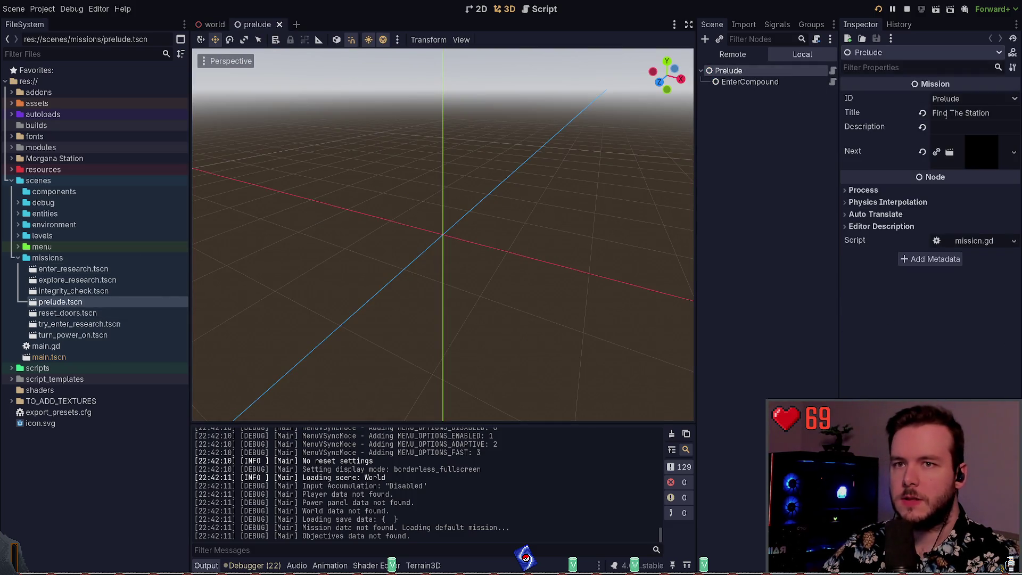
{"action": "left_click", "coordinate": [965, 112]}
{"action": "type", "text": "Find Morga"}
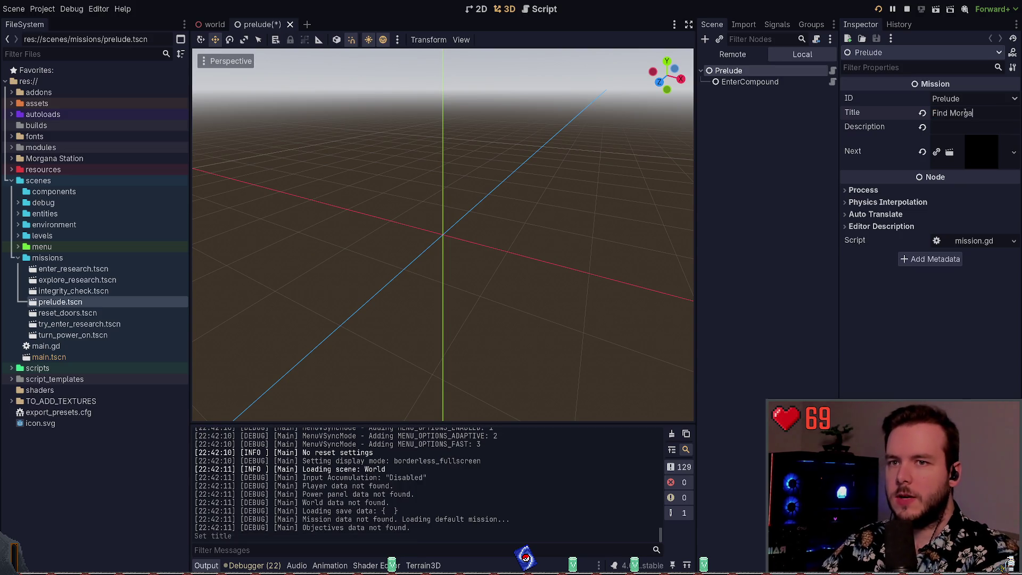
{"action": "key", "text": "ctrl+a"}
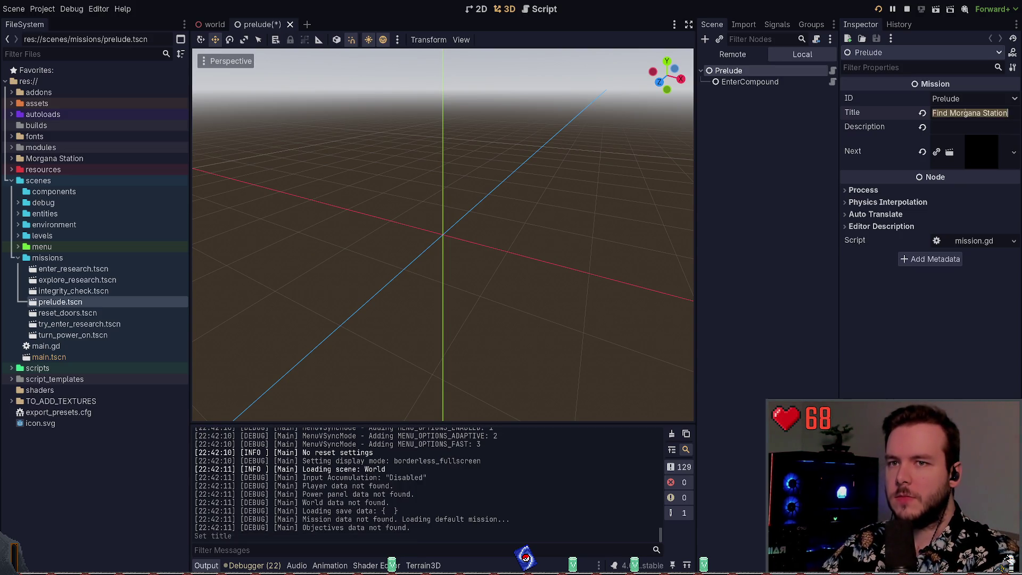
{"action": "type", "text": "Reach"}
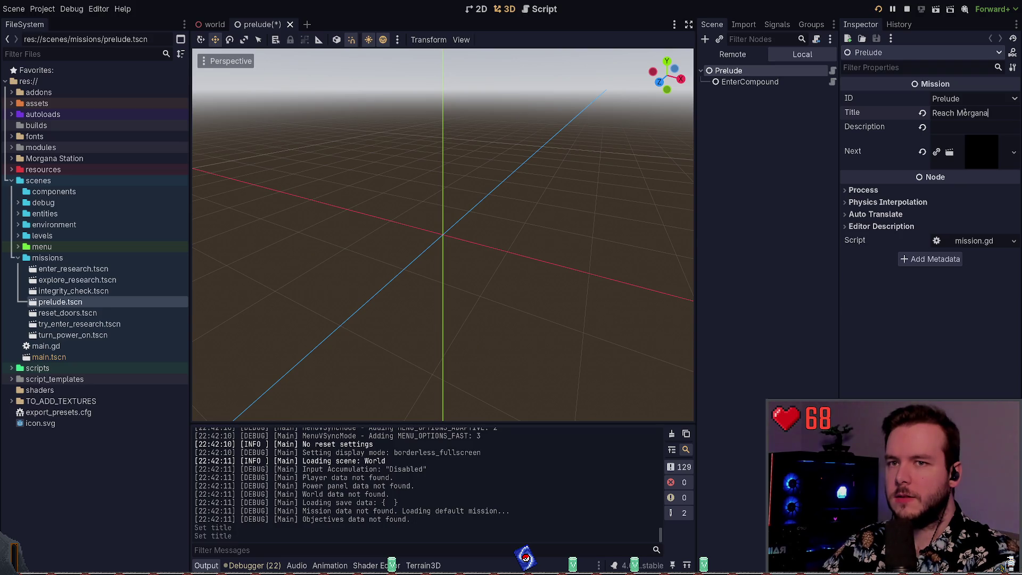
{"action": "left_click", "coordinate": [767, 82]}
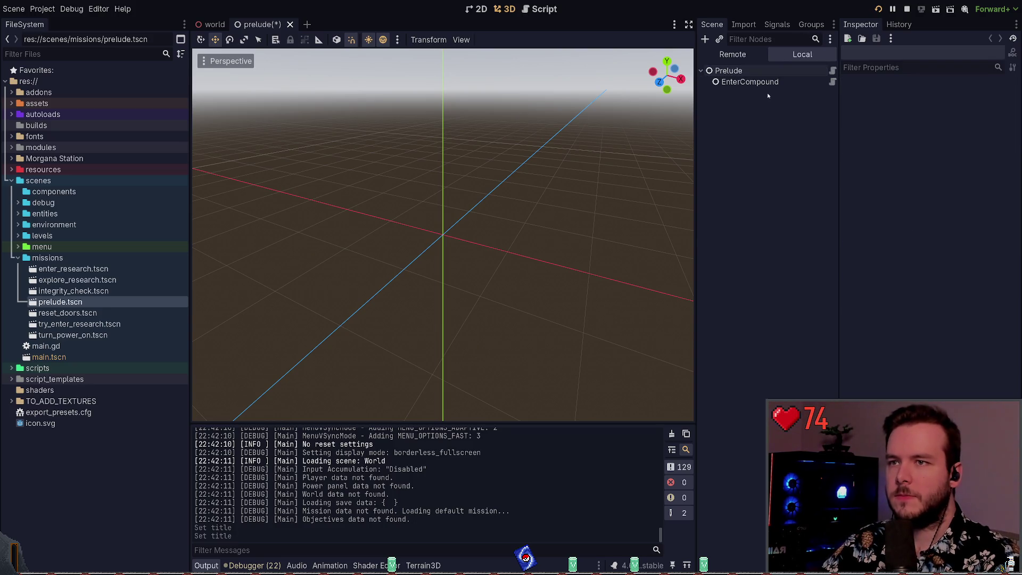
Erase the EnterCompound objective's 'Enter The Compound' title, leaving it empty.
{"action": "left_click", "coordinate": [772, 107]}
{"action": "left_click", "coordinate": [793, 85]}
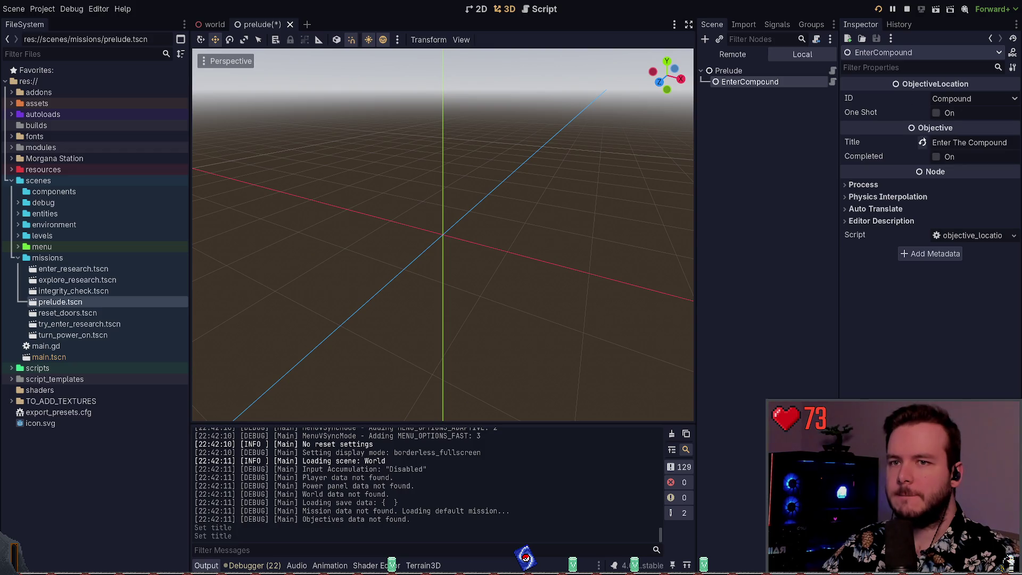
{"action": "triple_click", "coordinate": [949, 142]}
{"action": "key", "text": "BackSpace"}
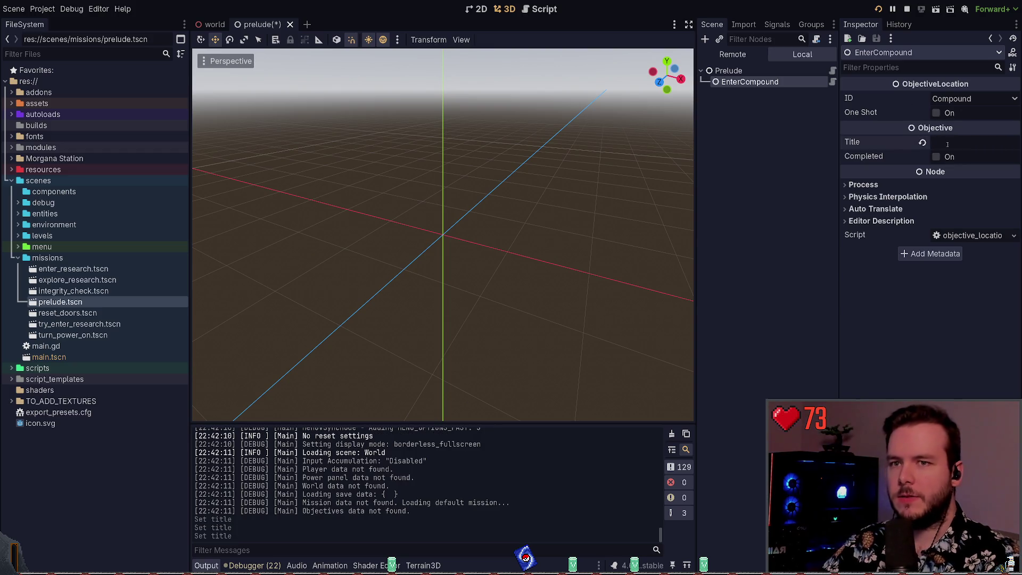
{"action": "left_click", "coordinate": [735, 148]}
{"action": "left_click", "coordinate": [750, 82]}
Save, run the game, and walk to the station until 'Enter Research Building' appears.
{"action": "left_click", "coordinate": [778, 145]}
{"action": "key", "text": "ctrl+s"}
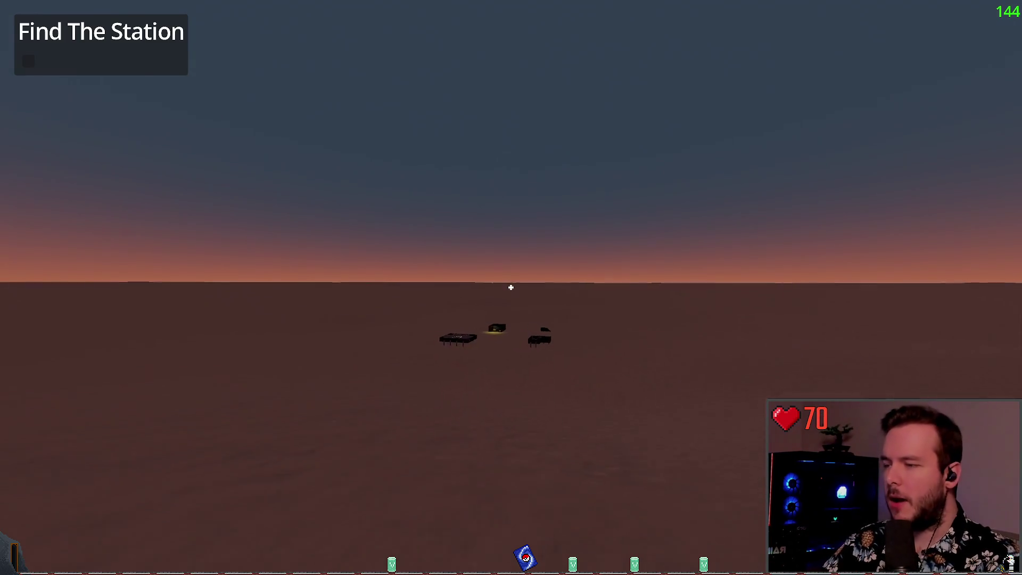
{"action": "key", "text": "w"}
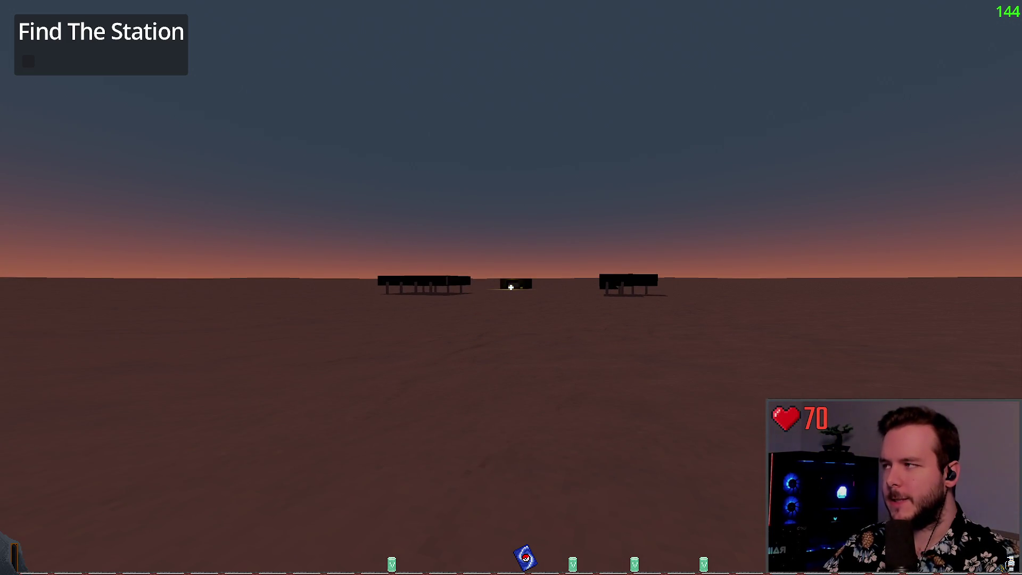
{"action": "key", "text": "w"}
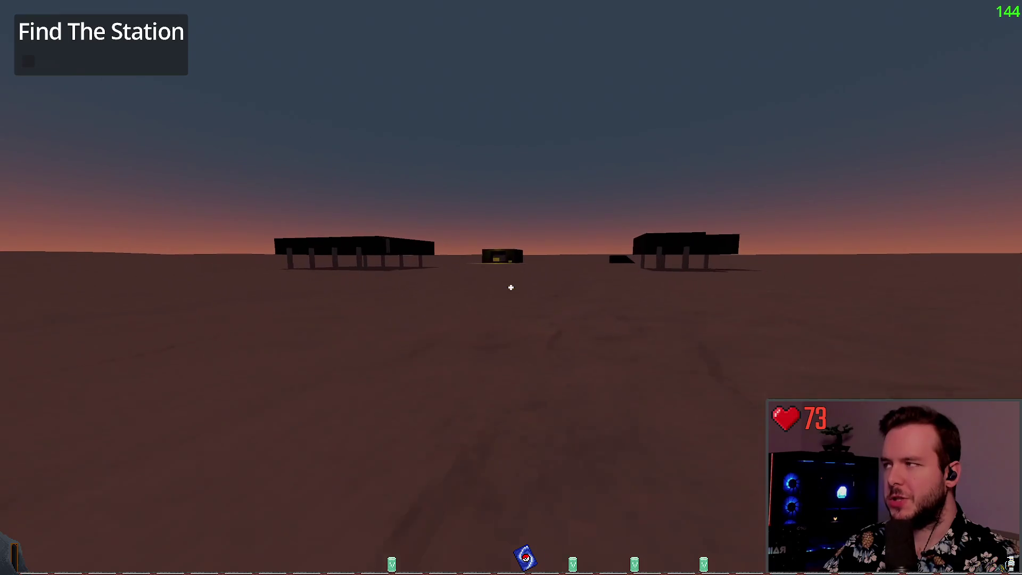
{"action": "key", "text": "w"}
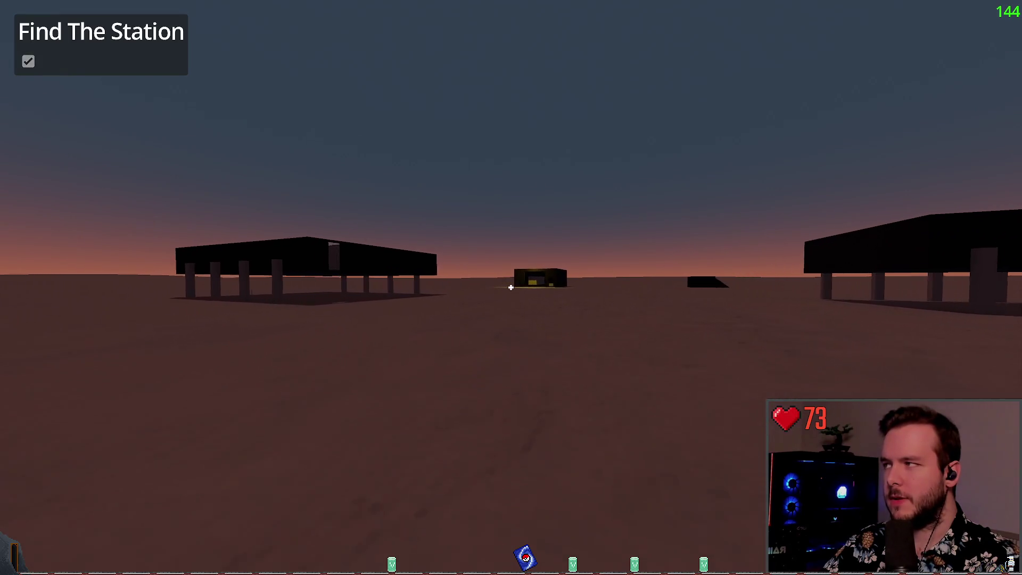
{"action": "key", "text": "w"}
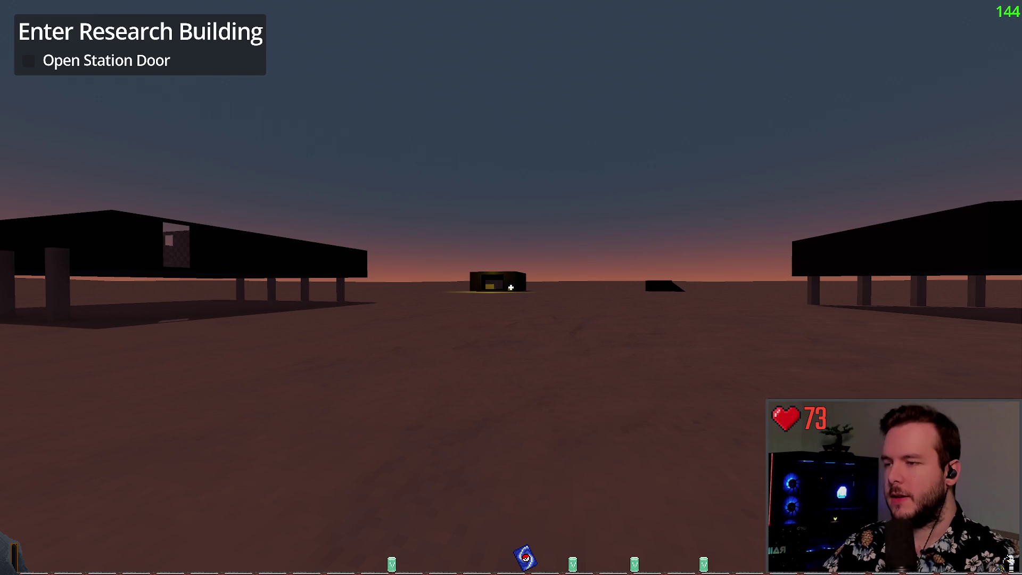
{"action": "key", "text": "w"}
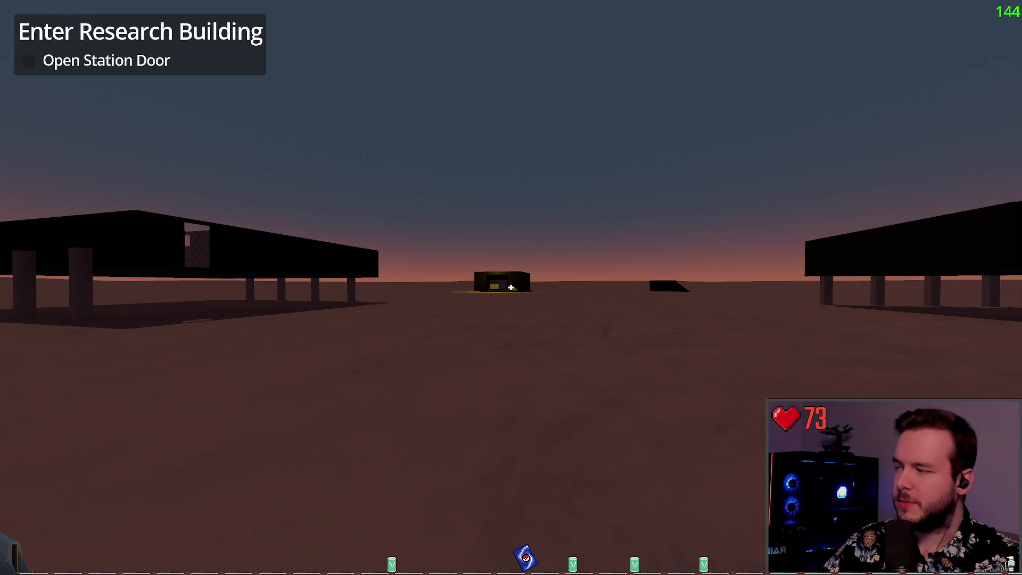
{"action": "key", "text": "w"}
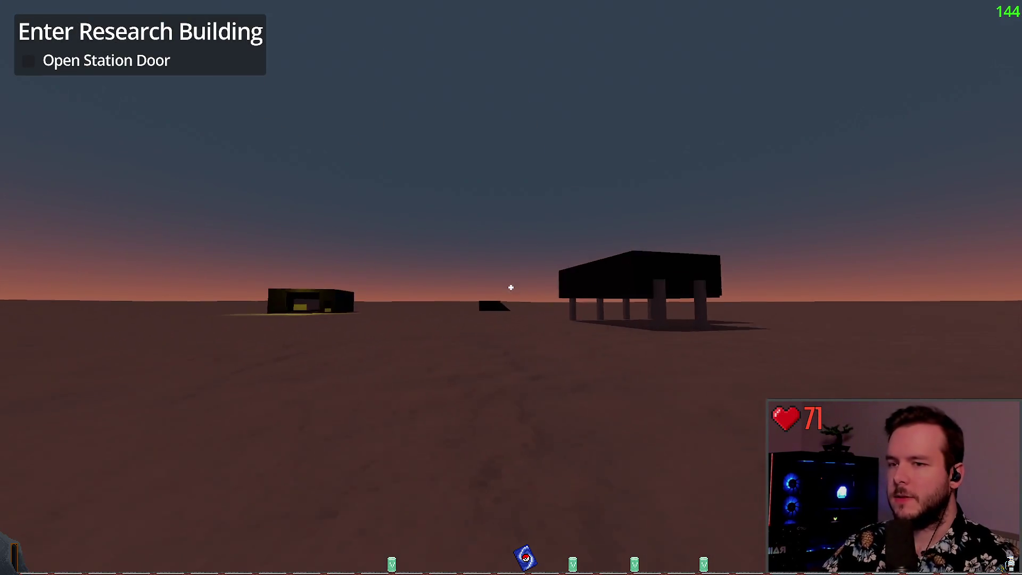
{"action": "key", "text": "w"}
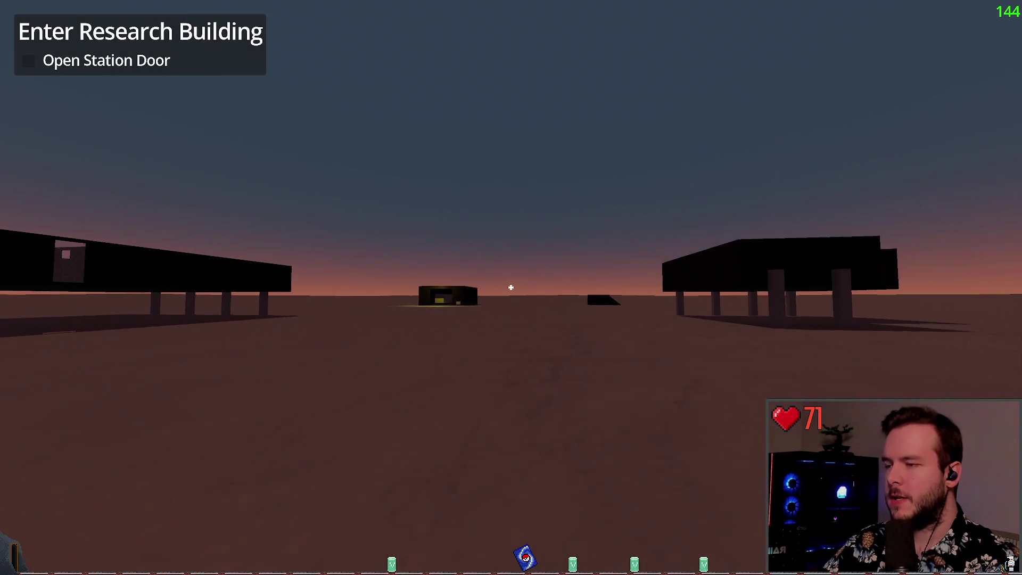
{"action": "key", "text": "s"}
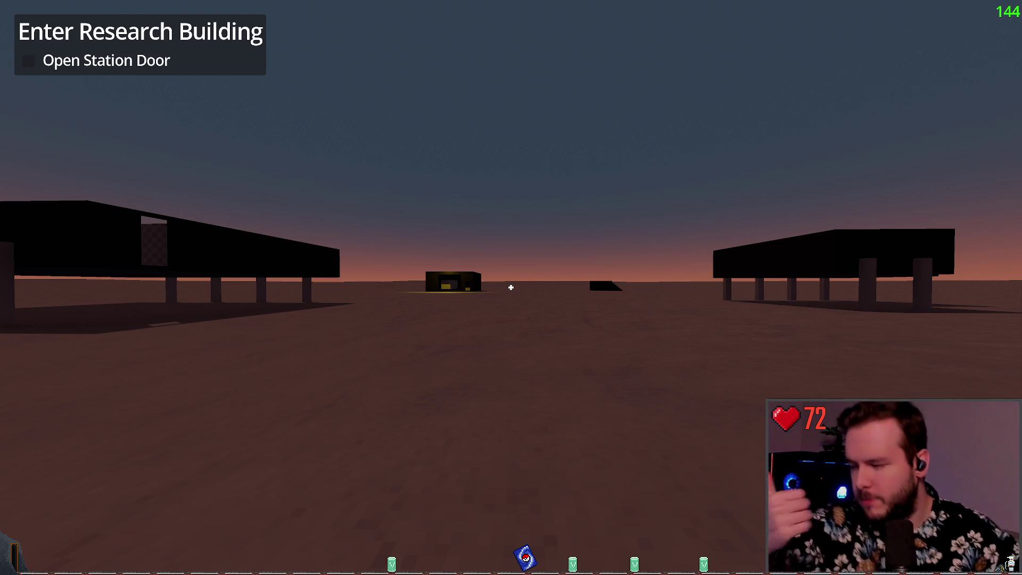
{"action": "key", "text": "Escape"}
Quit the game, save, and clear the EnterCompound objective's Title field.
{"action": "left_click", "coordinate": [47, 366]}
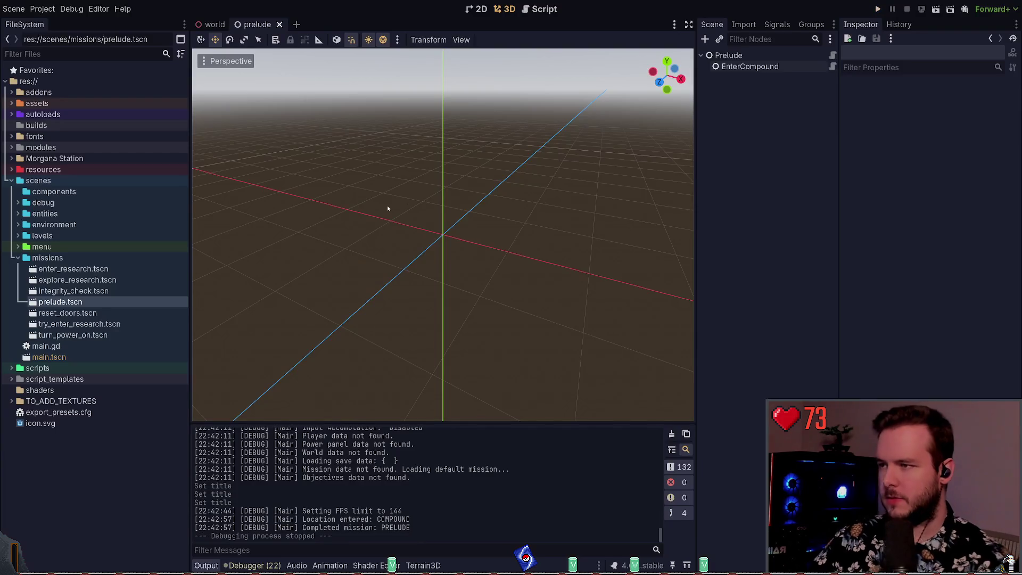
{"action": "key", "text": "ctrl+s"}
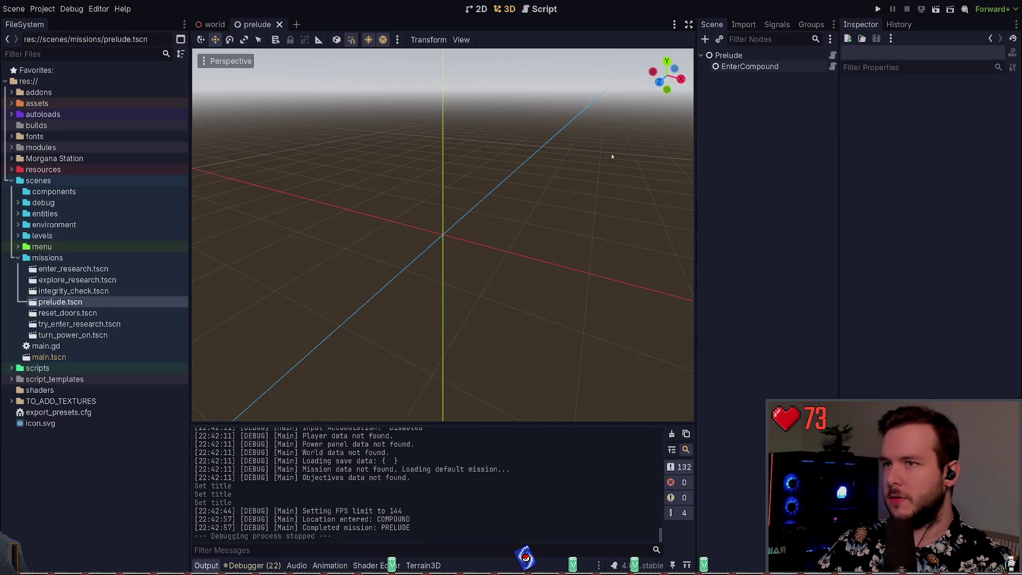
{"action": "left_click", "coordinate": [756, 68]}
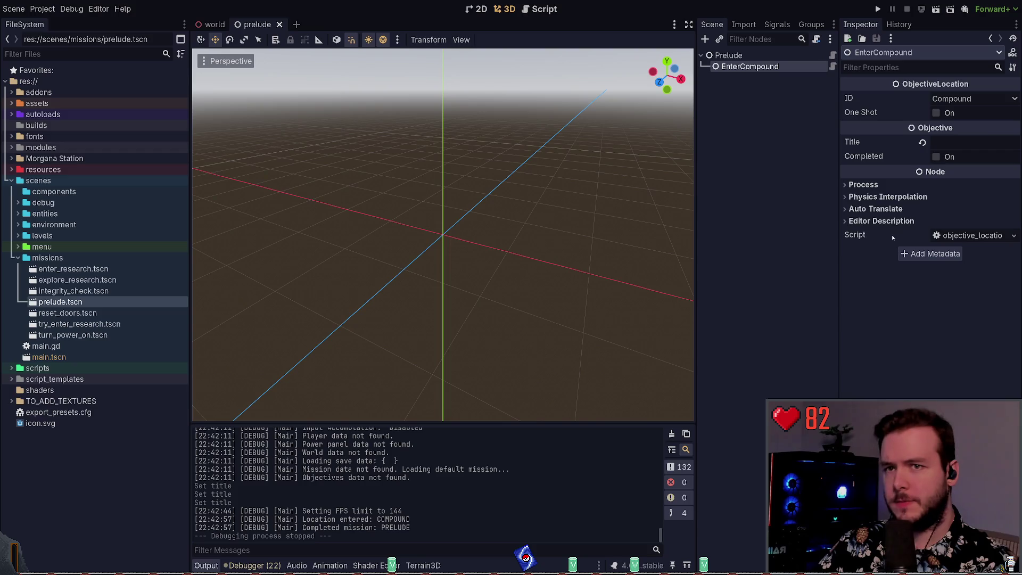
{"action": "left_click", "coordinate": [975, 141]}
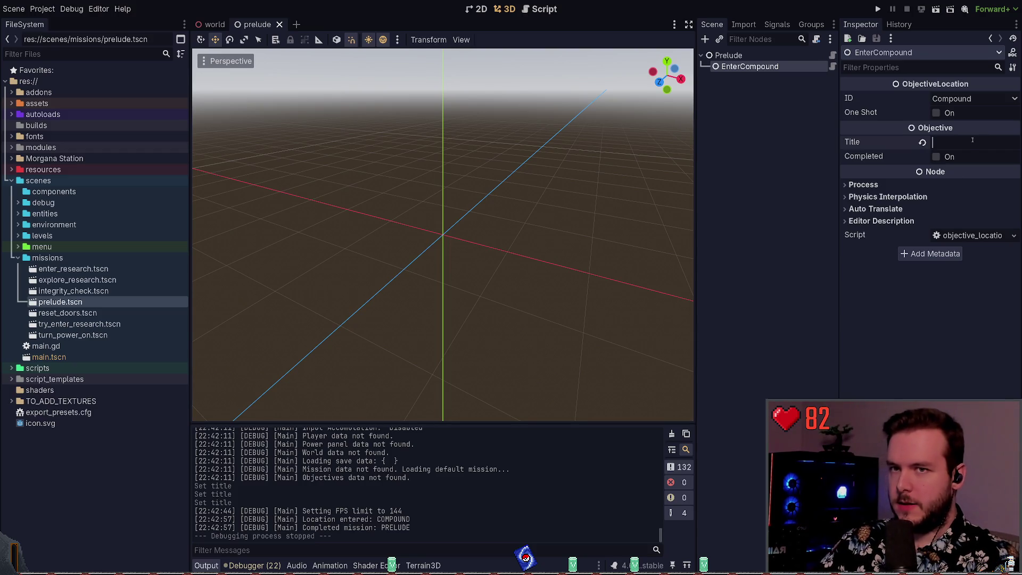
{"action": "type", "text": "Enter"}
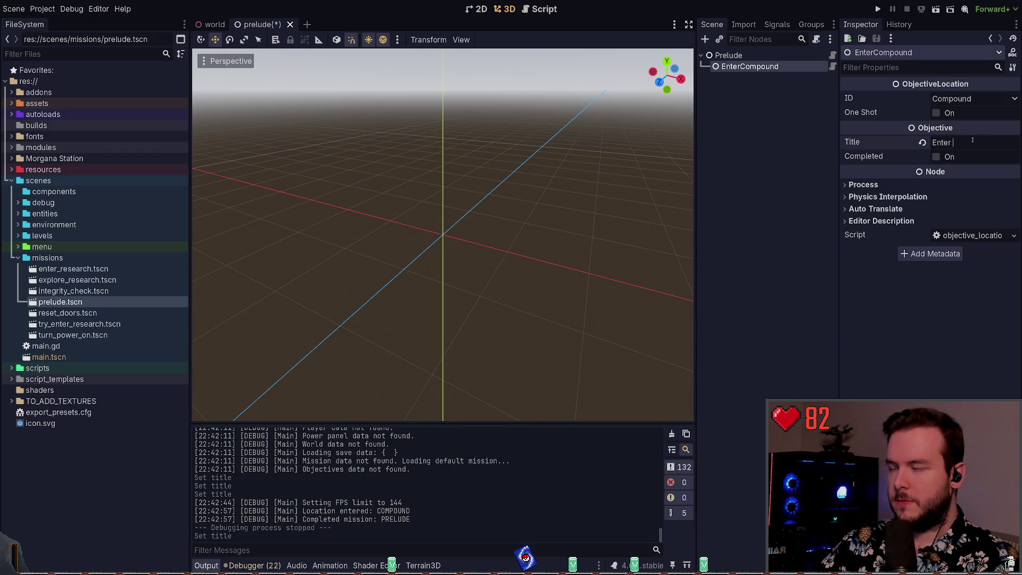
{"action": "key", "text": "ctrl+a"}
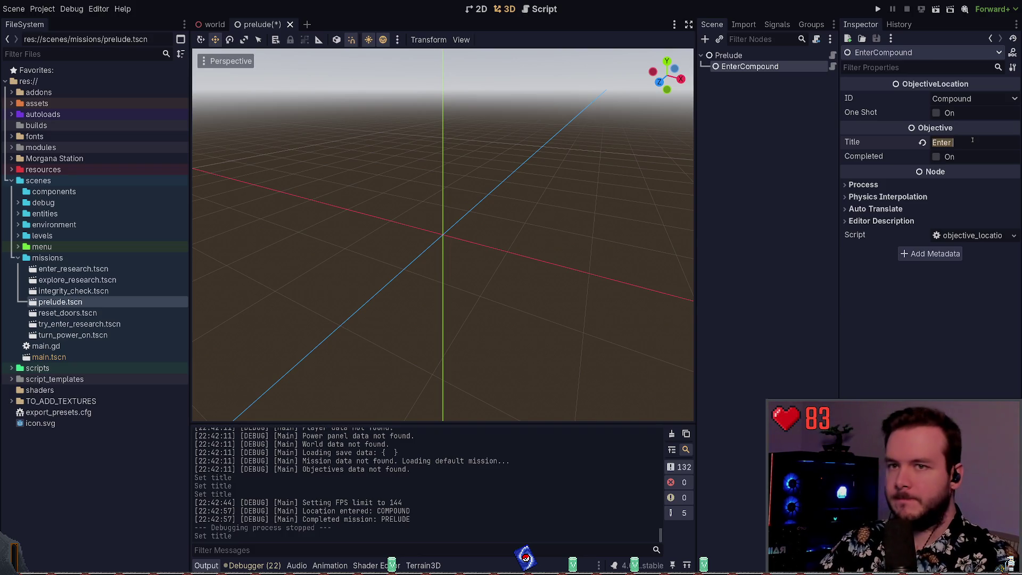
{"action": "type", "text": "Par"}
{"action": "type", "text": "ing lot"}
{"action": "key", "text": "ctrl+a"}
{"action": "key", "text": "BackSpace"}
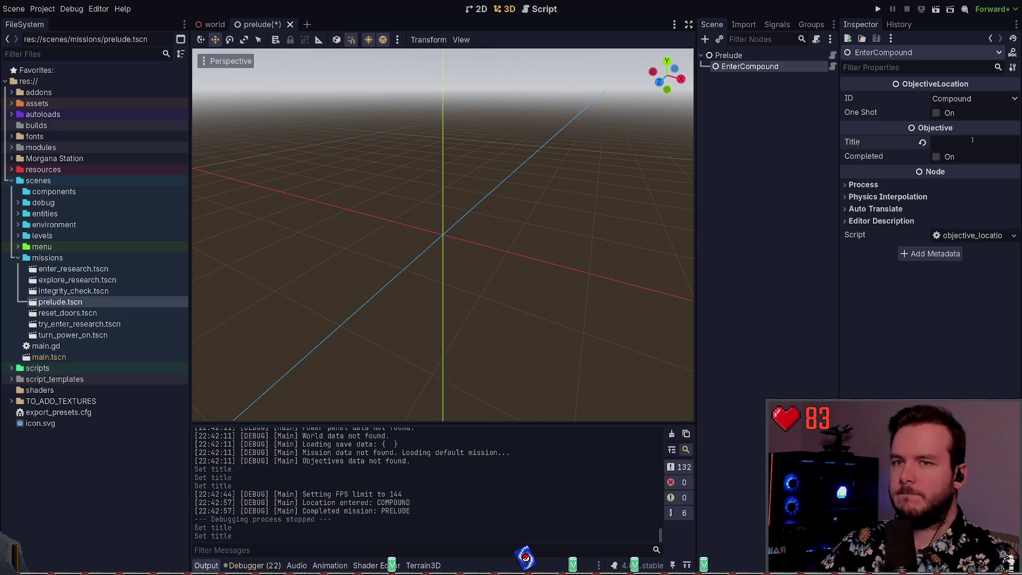
Revert the EnterCompound title to DEFAULT, save the prelude scene, and relaunch the game.
{"action": "left_click", "coordinate": [922, 142]}
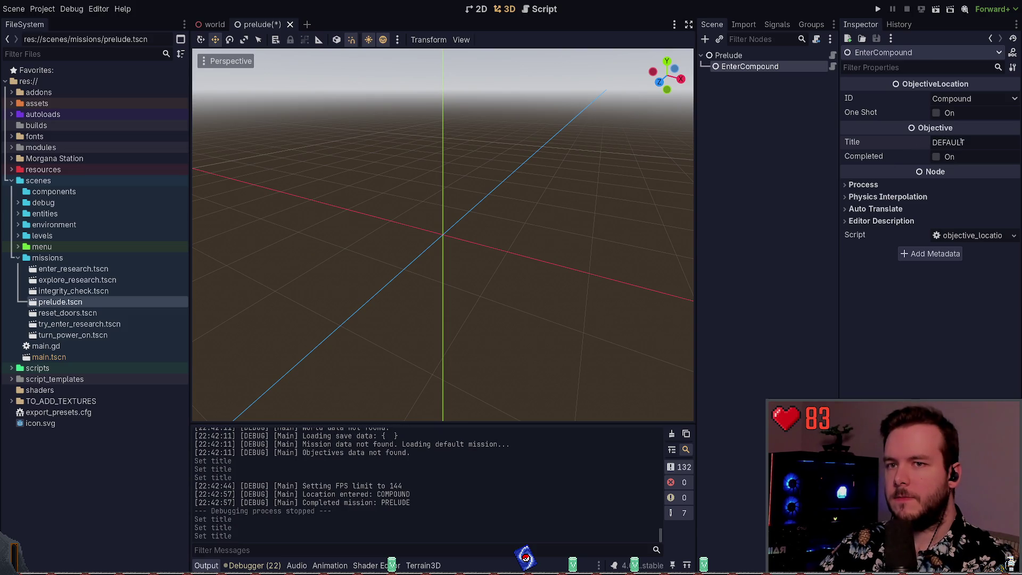
{"action": "key", "text": "ctrl+s"}
{"action": "left_click", "coordinate": [880, 10]}
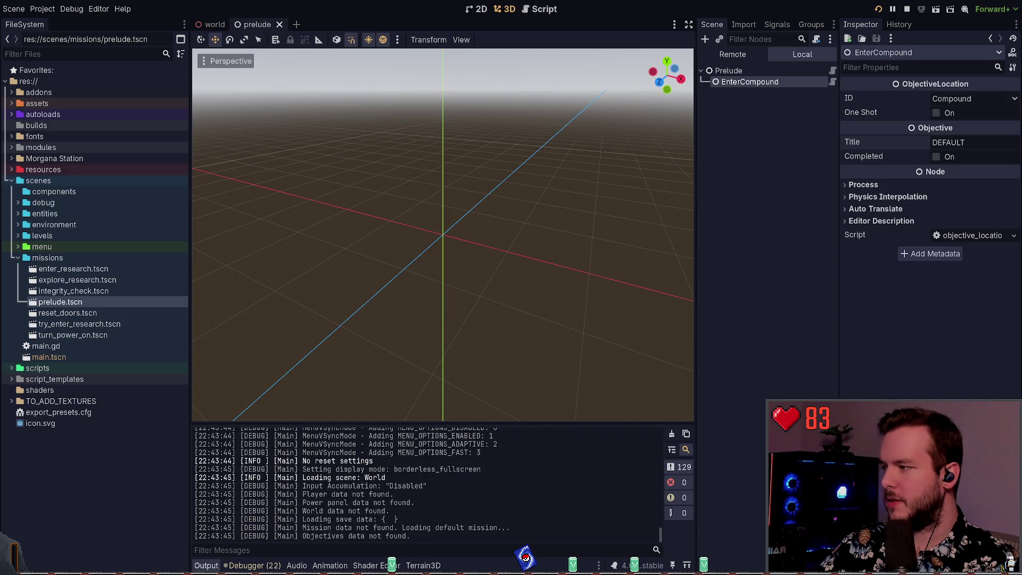
Stop the game and title the EnterCompound objective 'Move past the hills'.
{"action": "key", "text": "F8"}
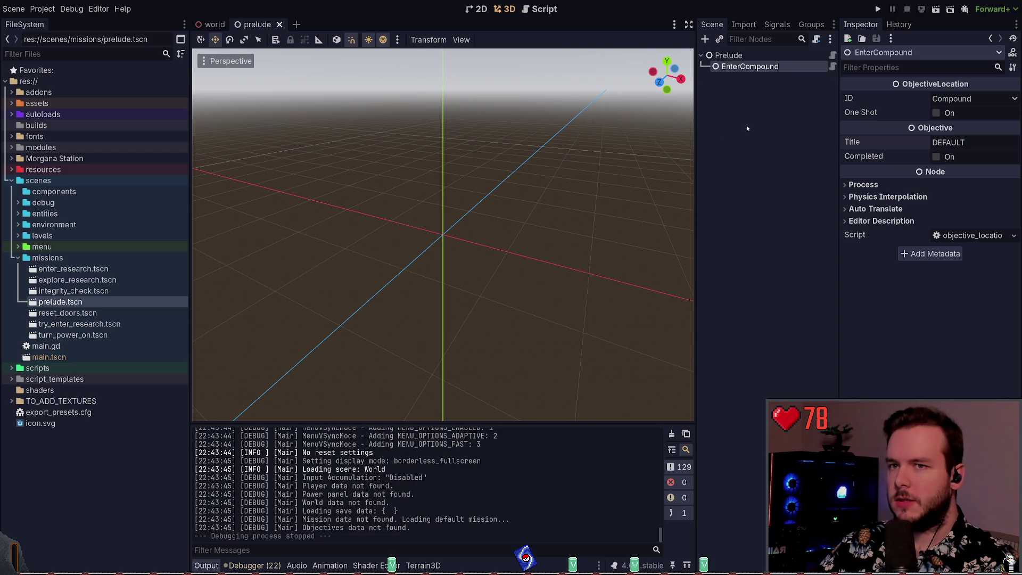
{"action": "left_click", "coordinate": [964, 142]}
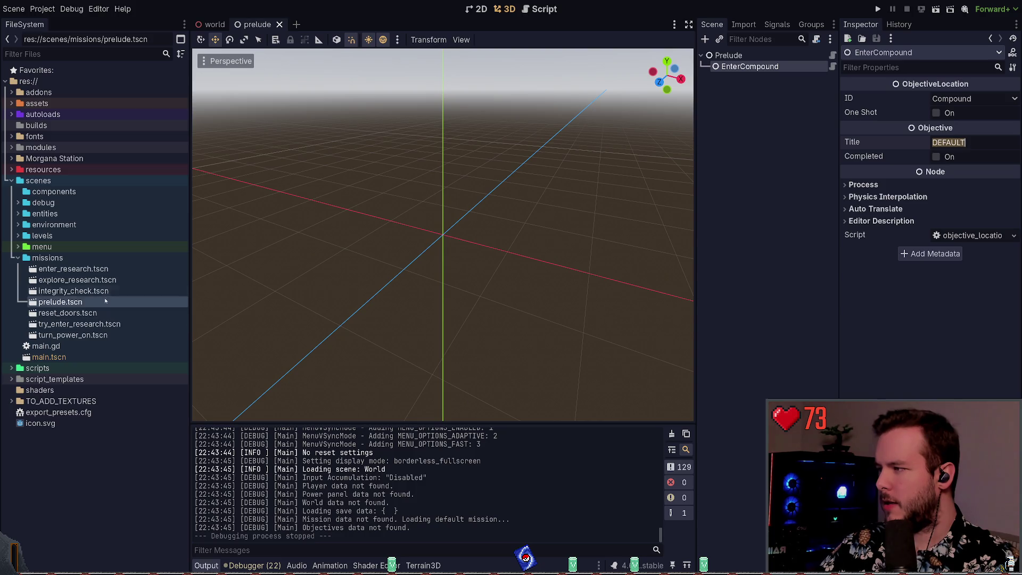
{"action": "left_click", "coordinate": [729, 55]}
{"action": "left_click", "coordinate": [750, 66]}
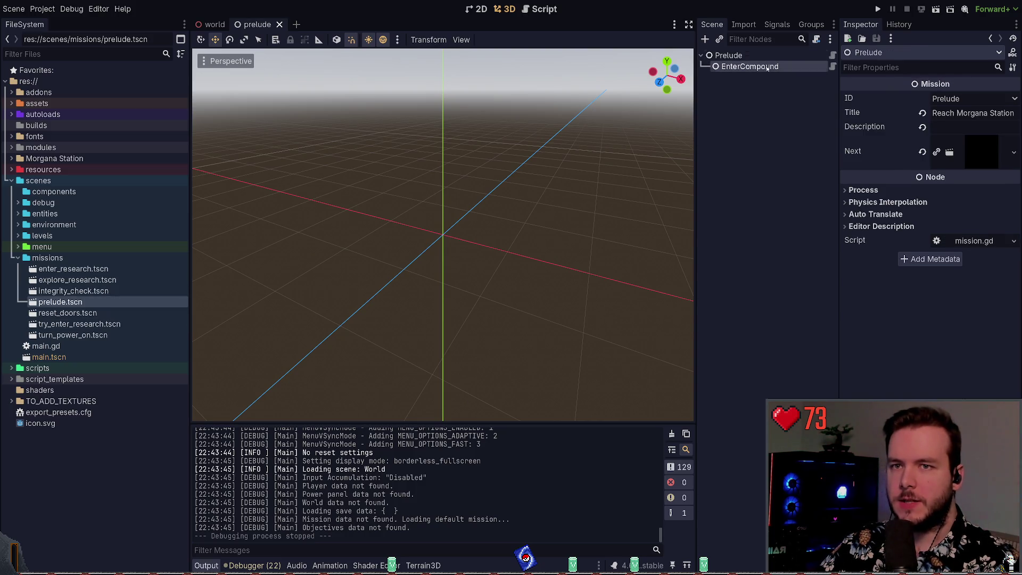
{"action": "double_click", "coordinate": [965, 141]}
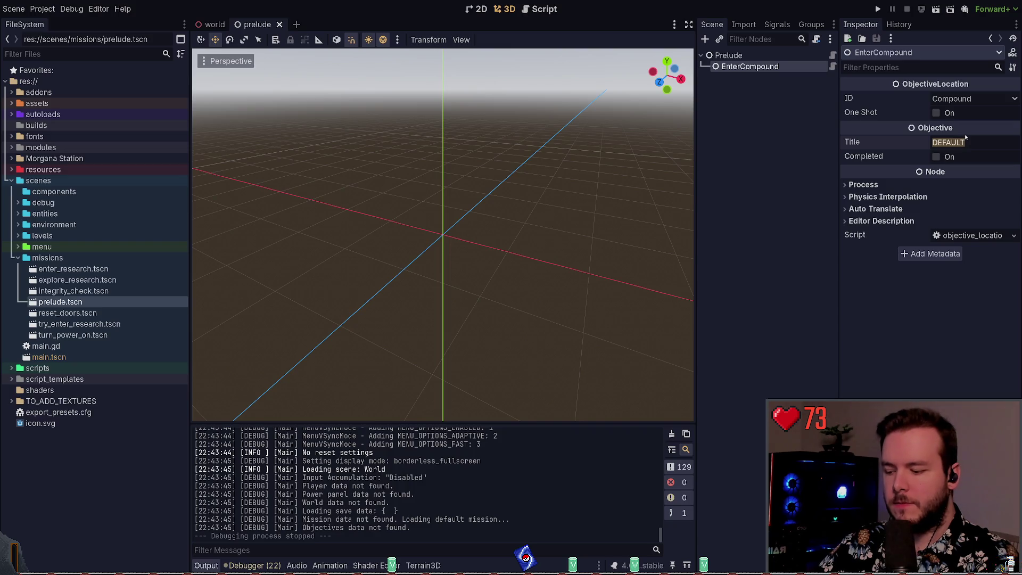
{"action": "type", "text": "Move past "}
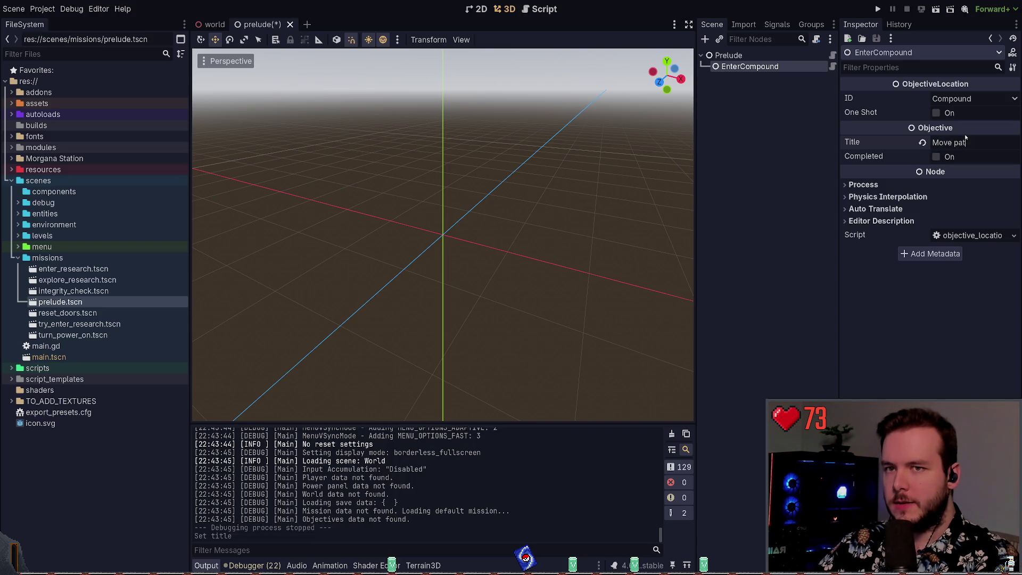
{"action": "type", "text": "the hills"}
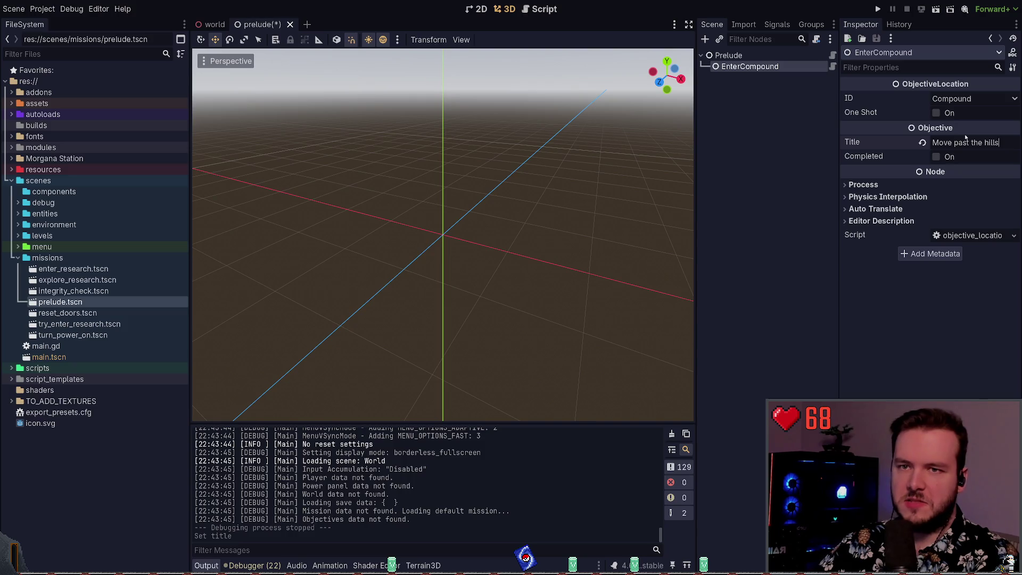
Save the prelude scene, test-run the game, and stop it.
{"action": "key", "text": "ctrl+s"}
{"action": "left_click", "coordinate": [878, 9]}
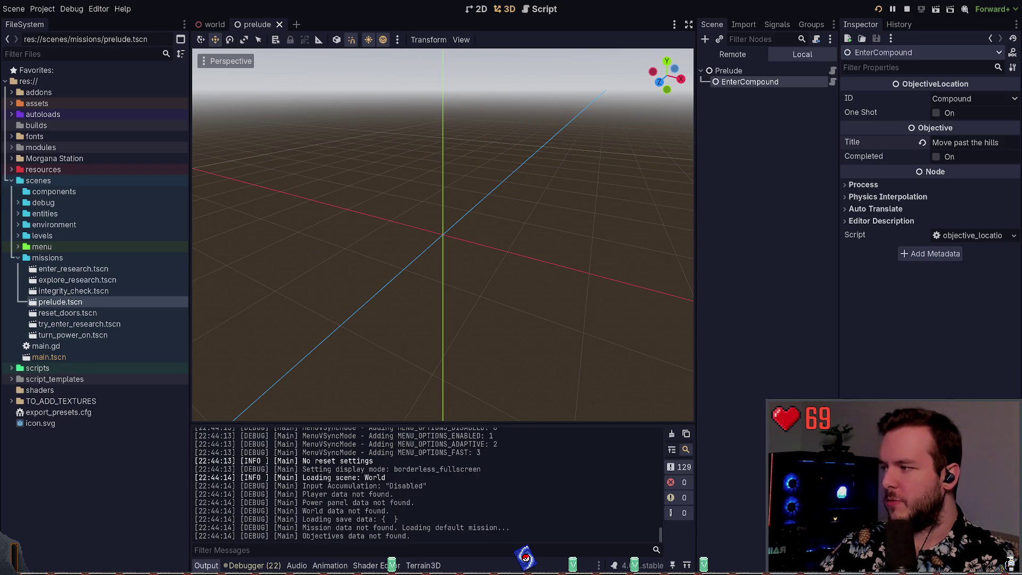
{"action": "key", "text": "F8"}
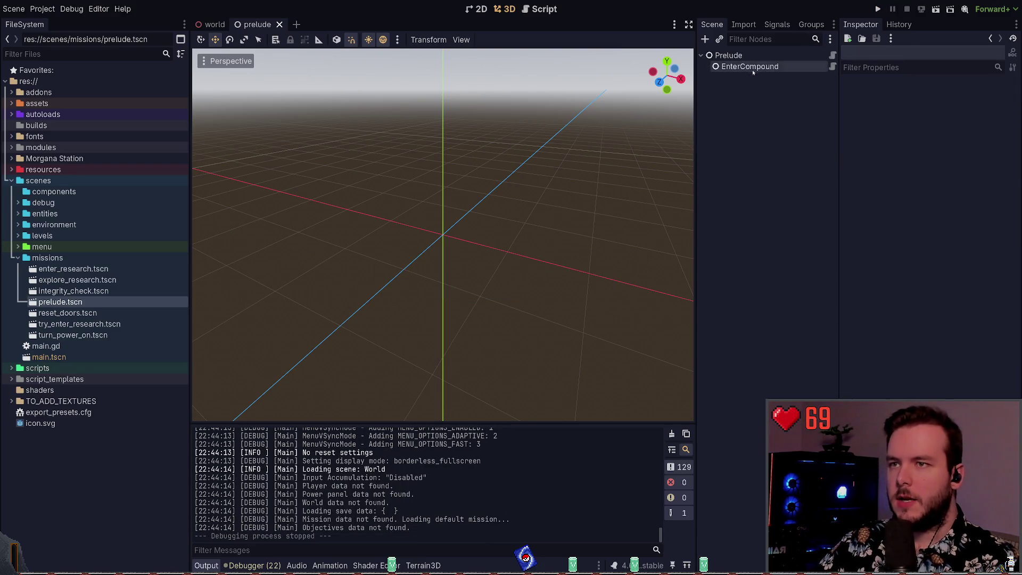
{"action": "left_click", "coordinate": [753, 71]}
{"action": "left_click", "coordinate": [1002, 146]}
{"action": "type", "text": "Move Past The Hills"}
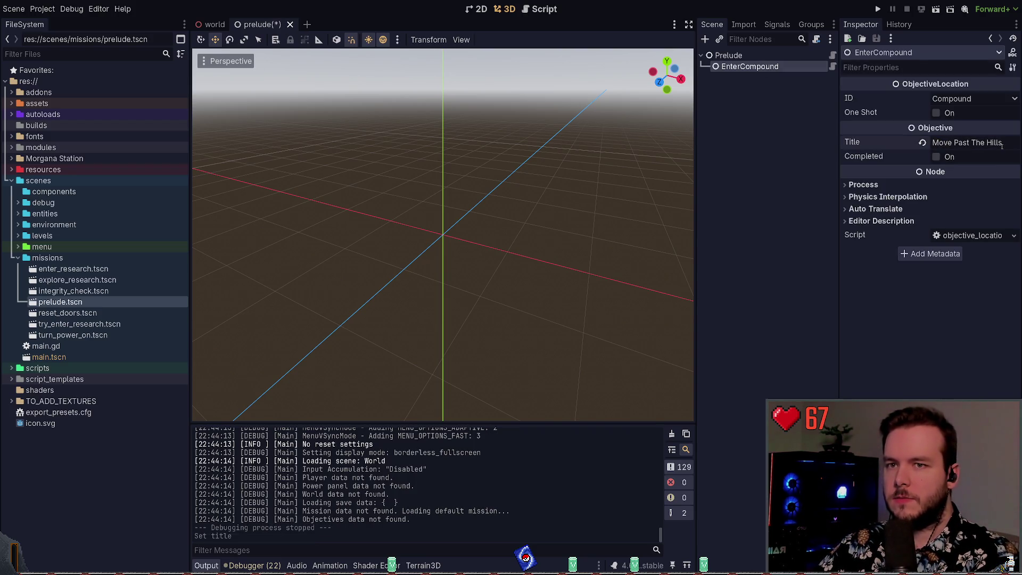
{"action": "key", "text": "BackSpace"}
{"action": "key", "text": "BackSpace"}
{"action": "key", "text": "ctrl+a"}
{"action": "type", "text": "moveMove path"}
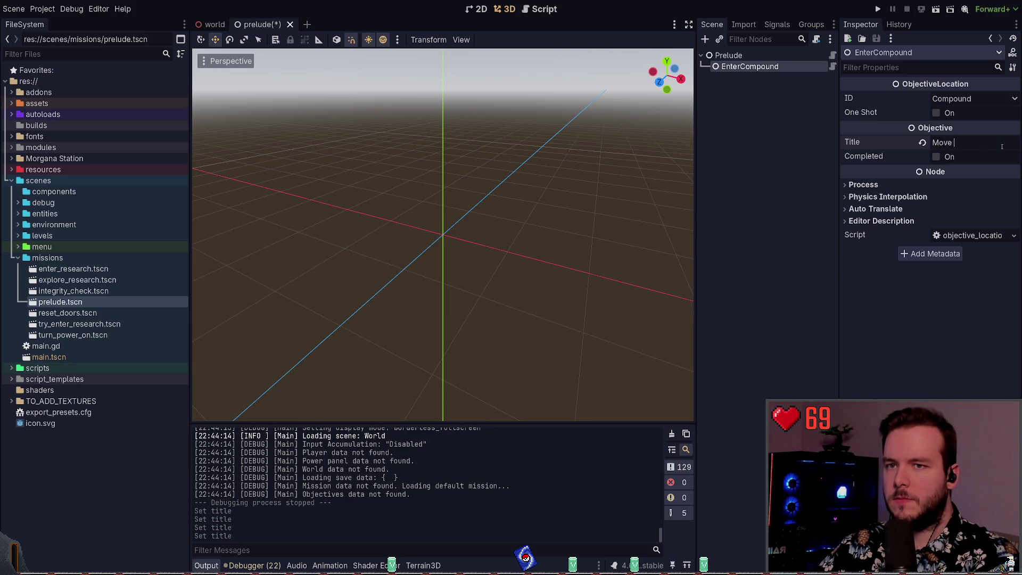
{"action": "key", "text": "BackSpace"}
{"action": "type", "text": "st the hills"}
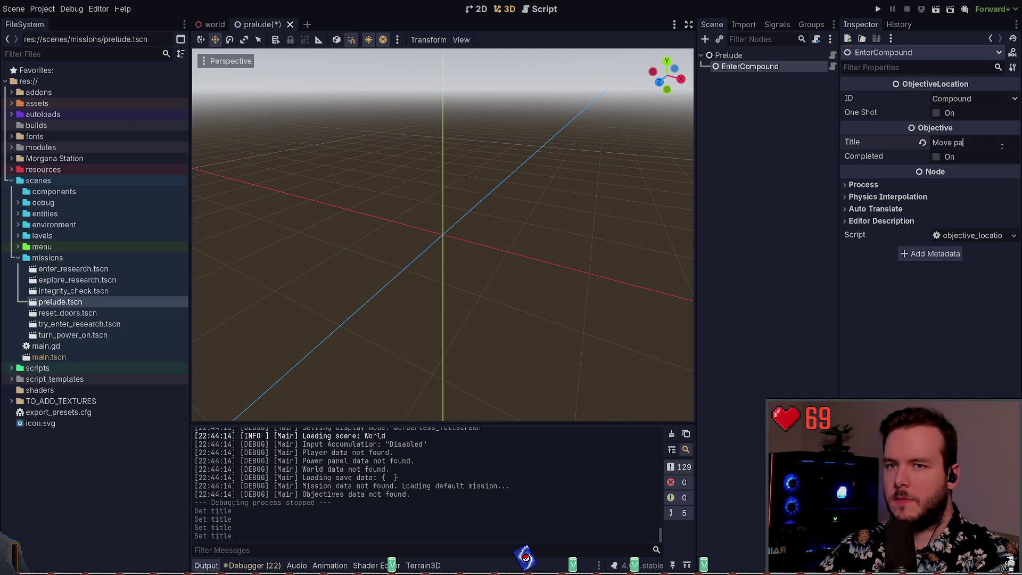
{"action": "key", "text": "ctrl+s"}
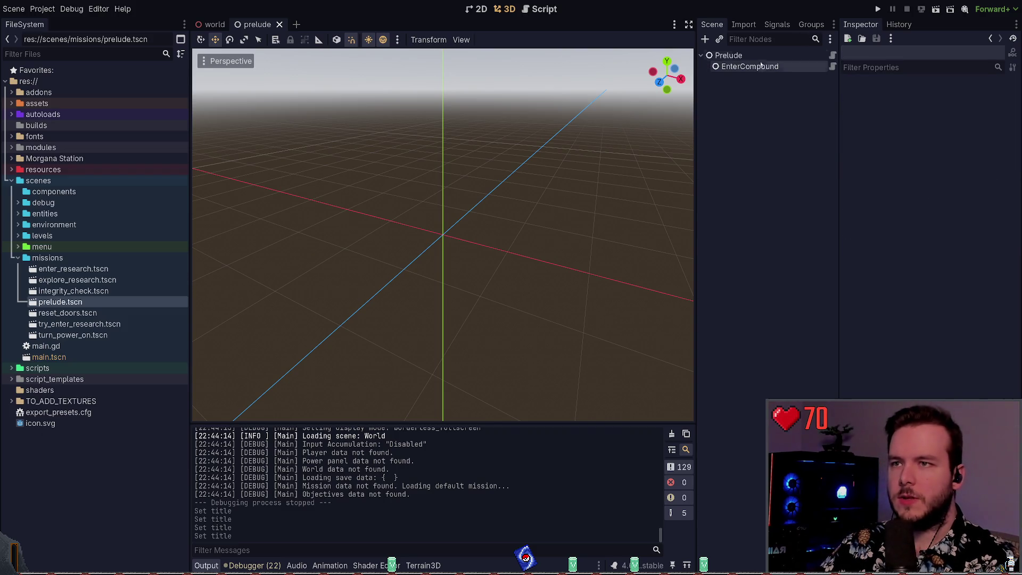
{"action": "left_click", "coordinate": [729, 55]}
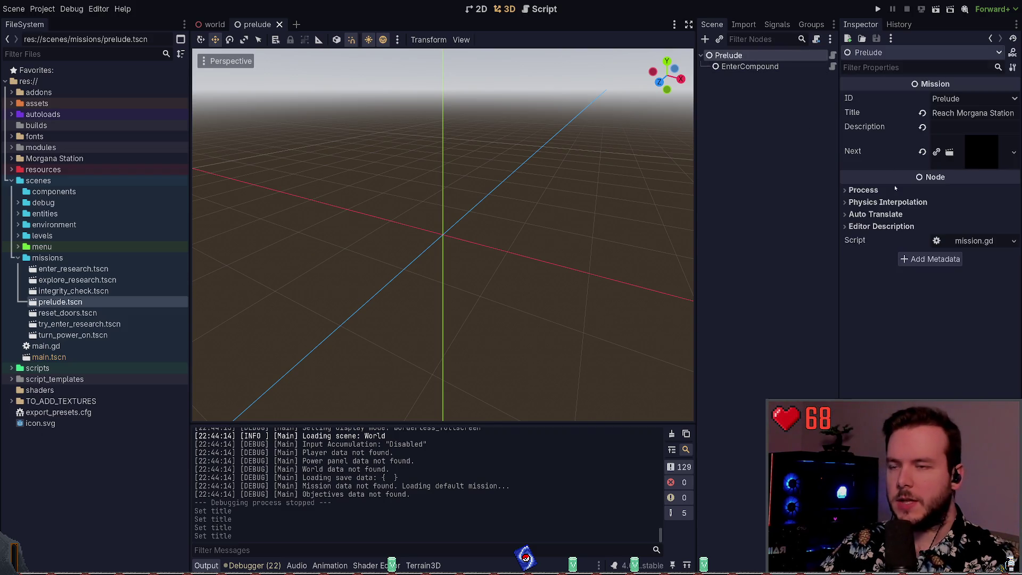
Clear the prelude's Next mission and create enter_station.tscn in the missions folder.
{"action": "left_click", "coordinate": [94, 327]}
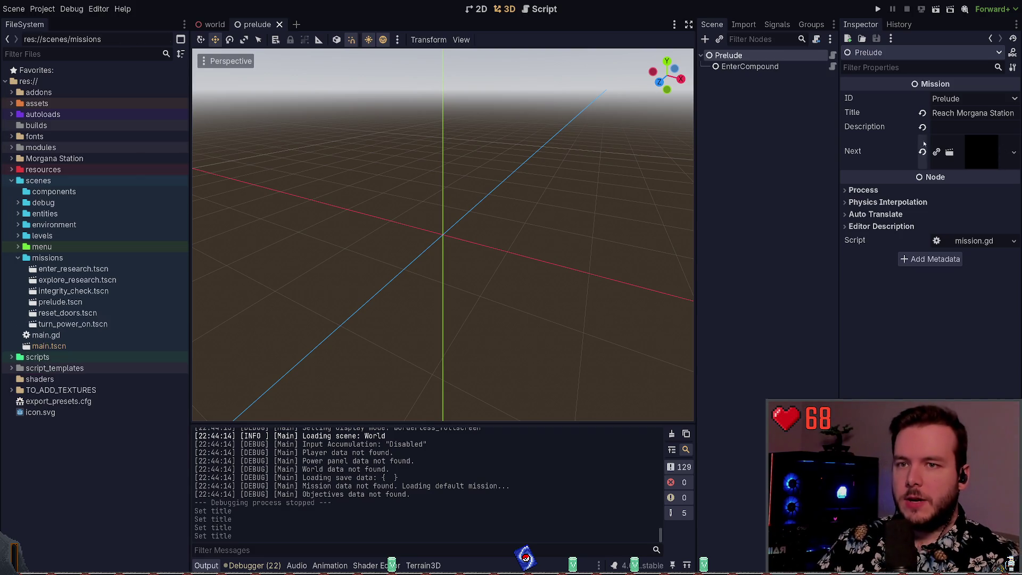
{"action": "left_click", "coordinate": [923, 152]}
{"action": "left_click", "coordinate": [83, 261]}
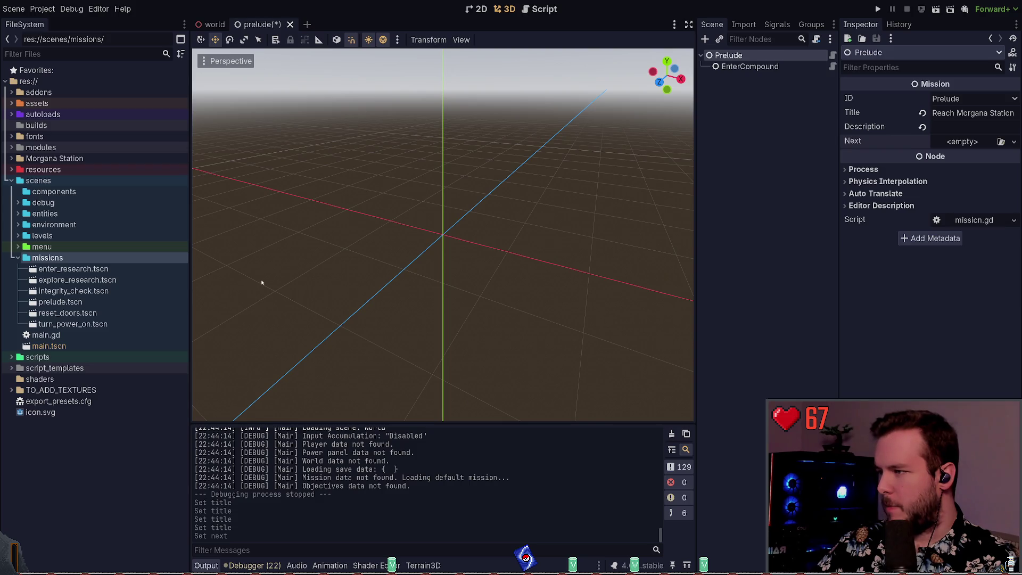
{"action": "key", "text": "ctrl+a"}
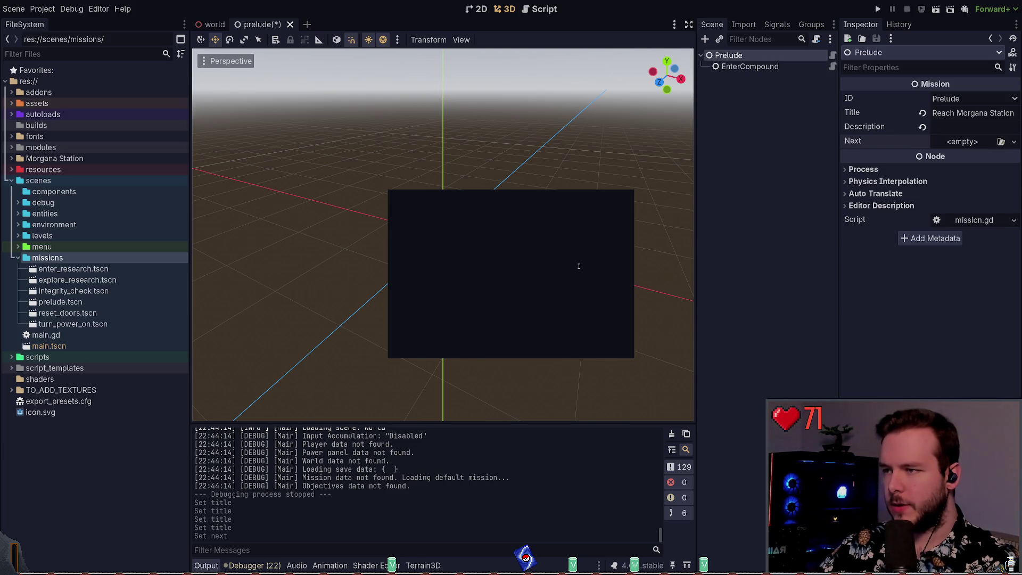
{"action": "left_click", "coordinate": [470, 348]}
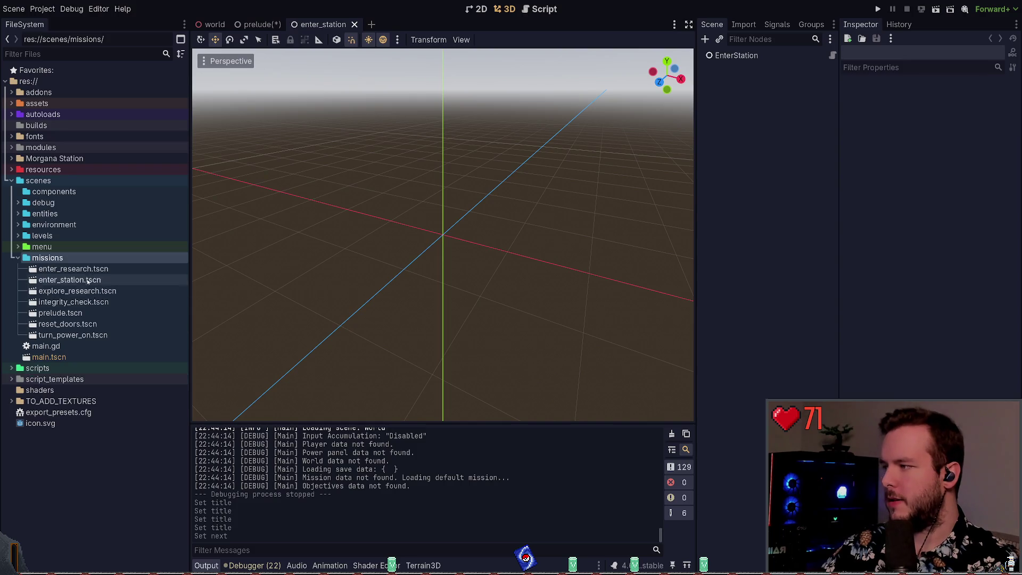
Set enter_station.tscn as the Prelude mission's Next and save the prelude scene.
{"action": "double_click", "coordinate": [96, 313]}
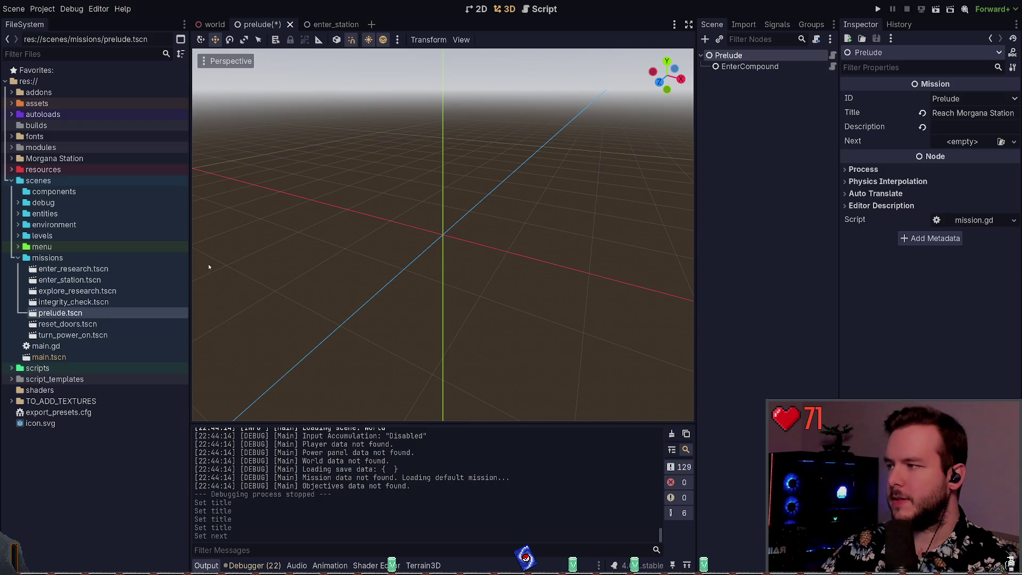
{"action": "left_click", "coordinate": [113, 278]}
{"action": "mouse_move", "coordinate": [86, 279]}
{"action": "left_mouse_down"}
{"action": "mouse_move", "coordinate": [991, 128]}
{"action": "mouse_move", "coordinate": [964, 141]}
{"action": "left_mouse_up"}
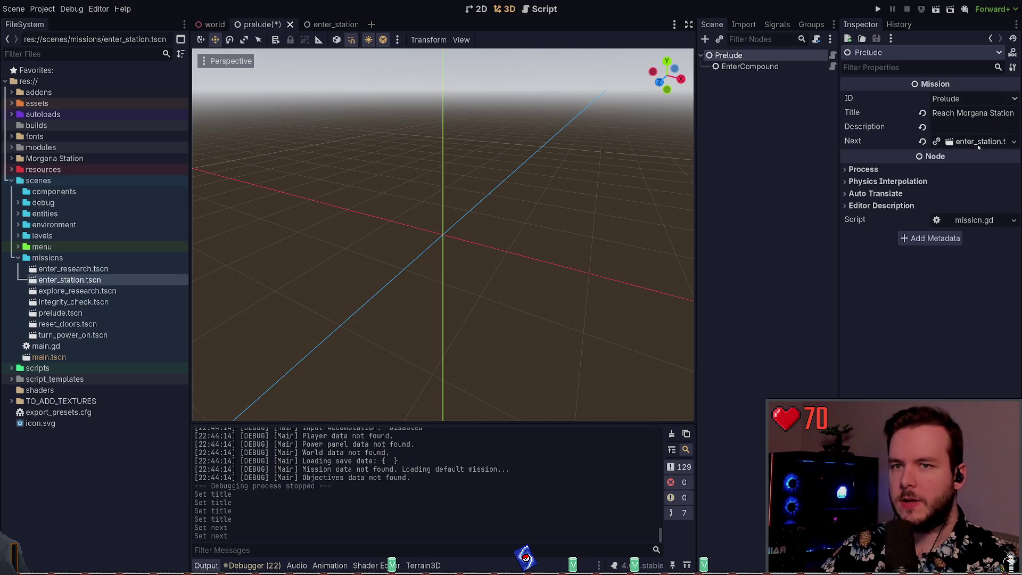
{"action": "left_click", "coordinate": [808, 155]}
{"action": "key", "text": "ctrl+s"}
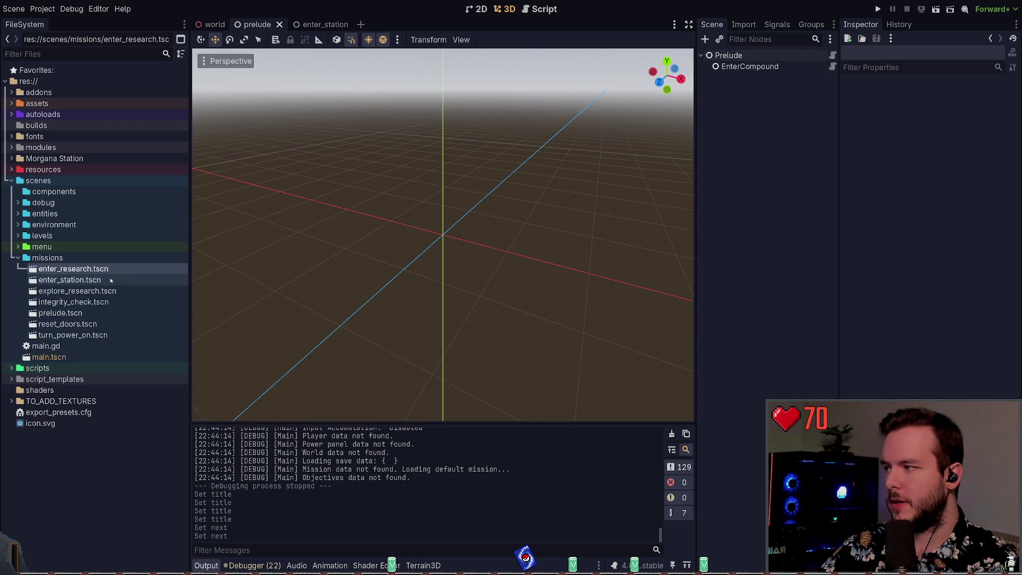
Open the enter_station and enter_research scenes and view objective.gd.
{"action": "double_click", "coordinate": [110, 278]}
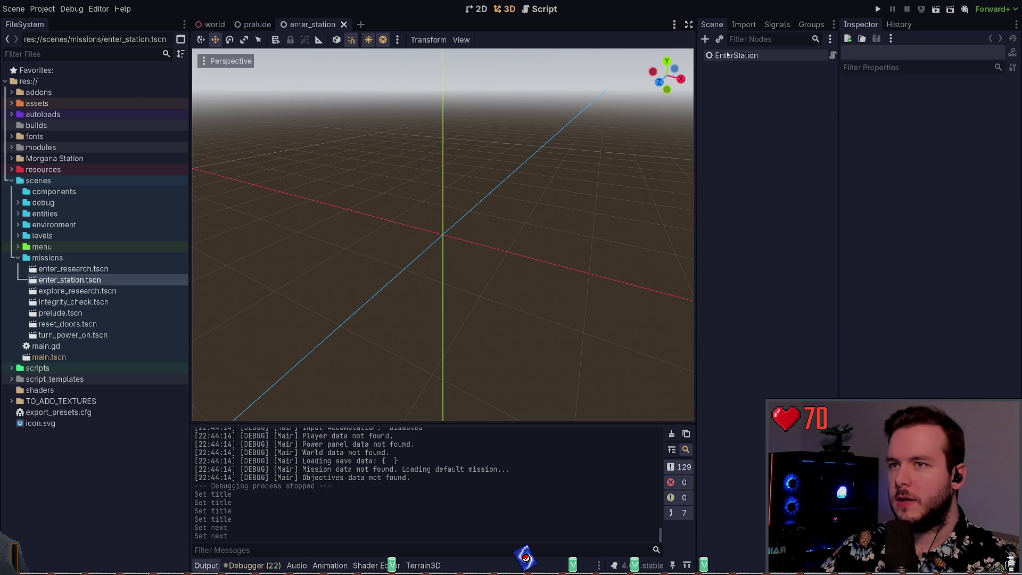
{"action": "double_click", "coordinate": [73, 268]}
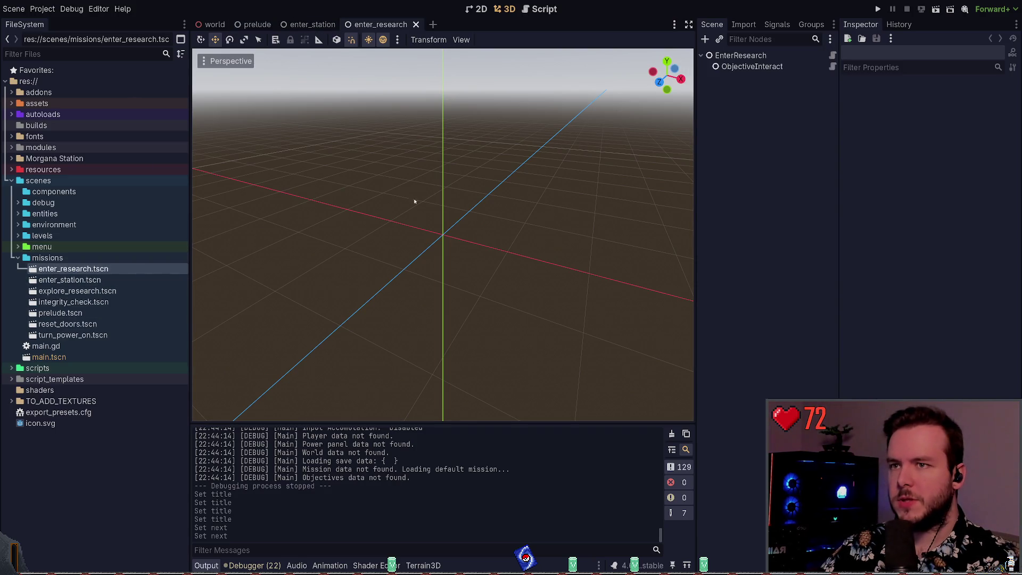
{"action": "left_click", "coordinate": [752, 66]}
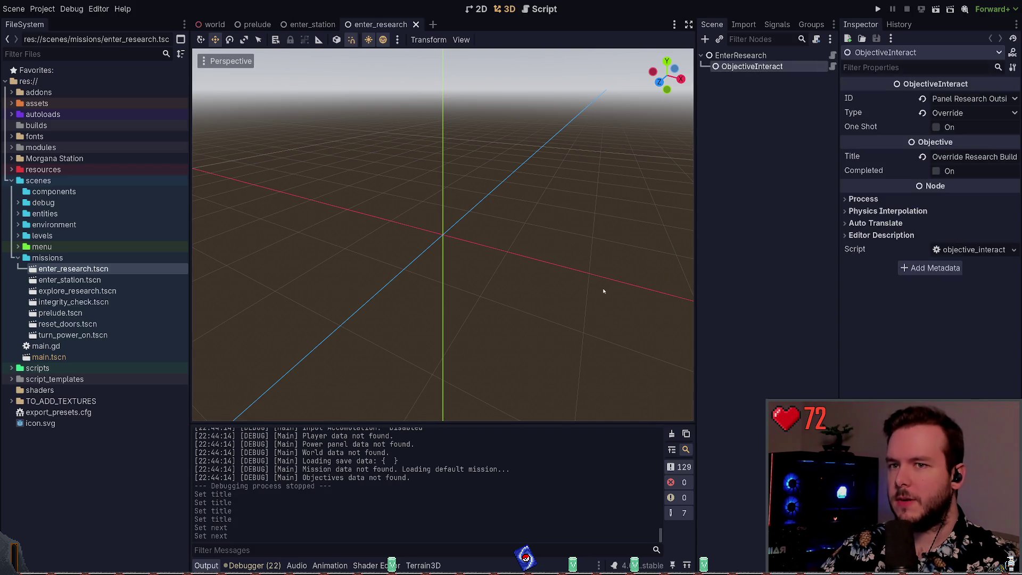
{"action": "double_click", "coordinate": [55, 281]}
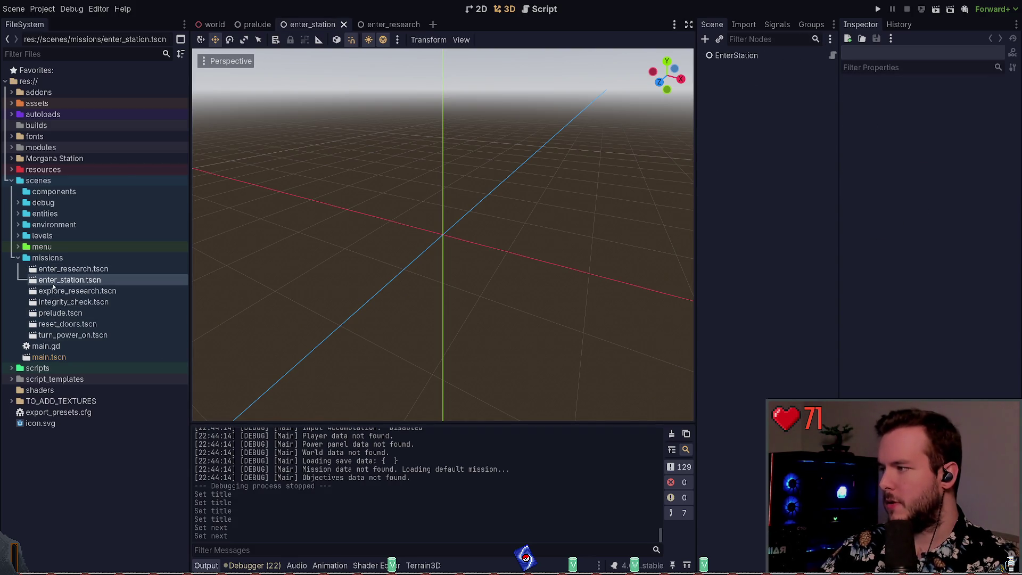
{"action": "left_click", "coordinate": [133, 269]}
{"action": "left_click", "coordinate": [833, 55]}
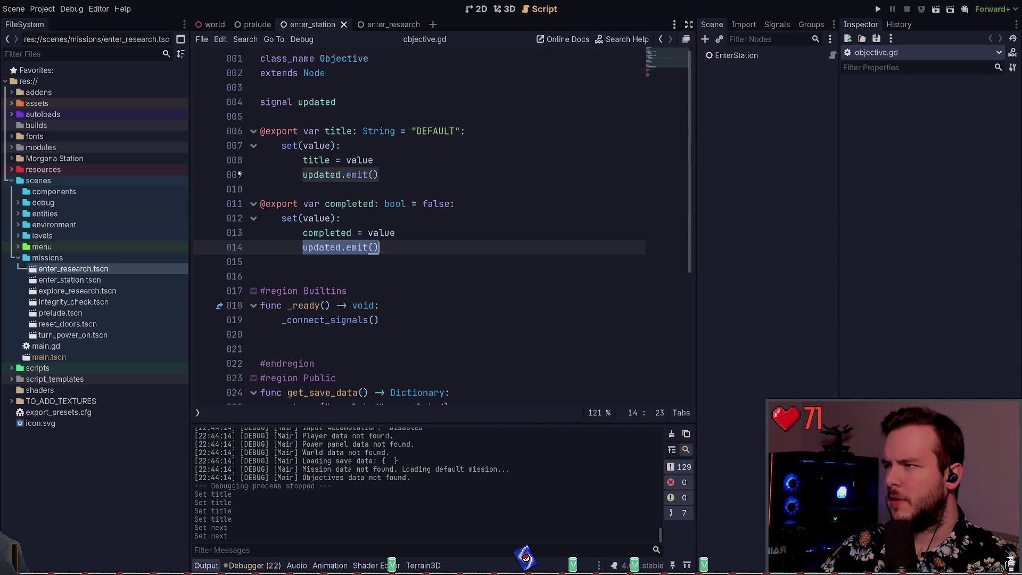
Open the explore_research scene and find the PackedScene type on mission.gd's next export.
{"action": "left_click", "coordinate": [80, 280]}
{"action": "left_click", "coordinate": [88, 291]}
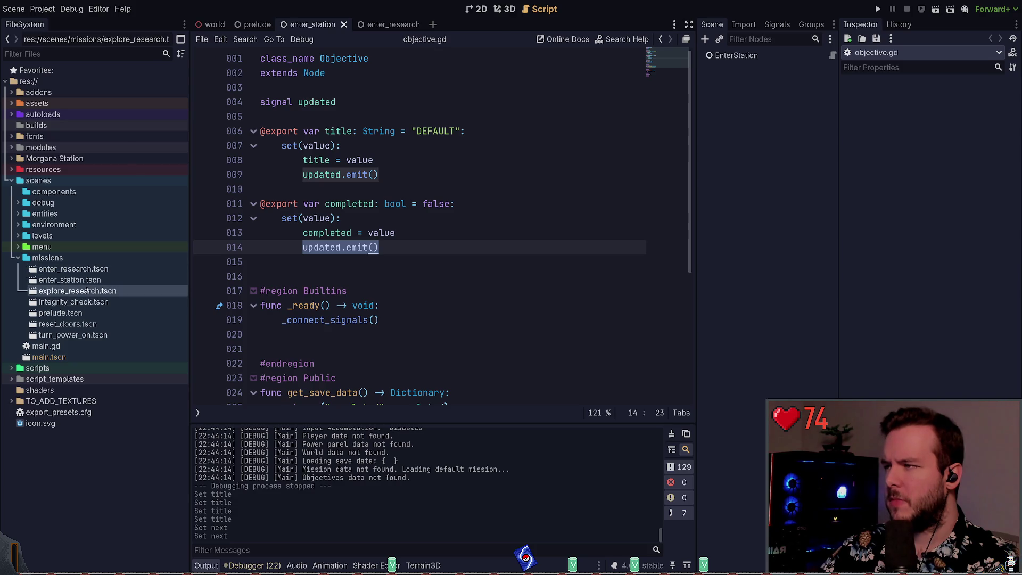
{"action": "double_click", "coordinate": [88, 290]}
{"action": "scroll", "coordinate": [338, 211], "scroll_direction": "up", "scroll_amount": 3}
{"action": "double_click", "coordinate": [388, 206]}
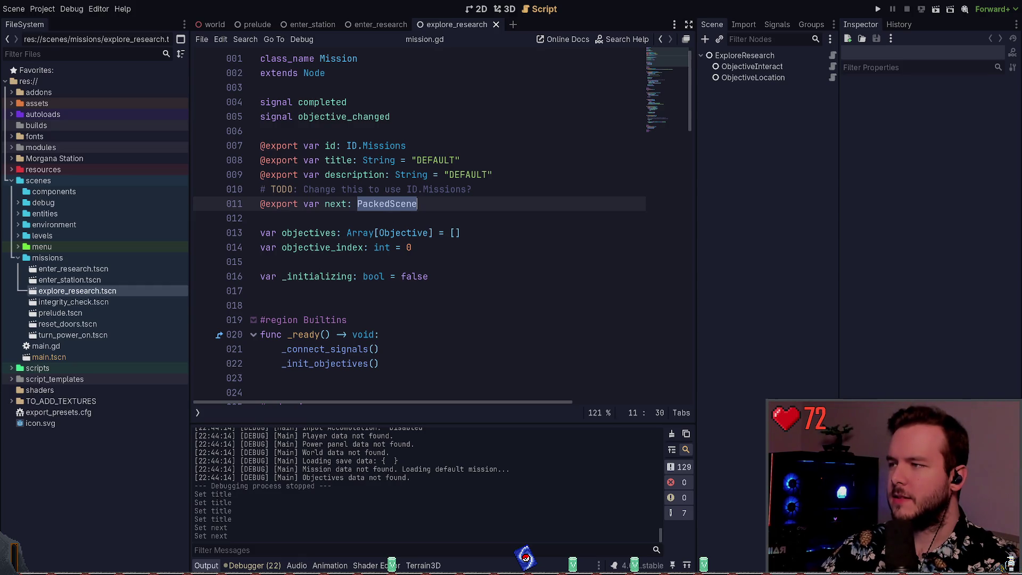
{"action": "key", "text": "Right"}
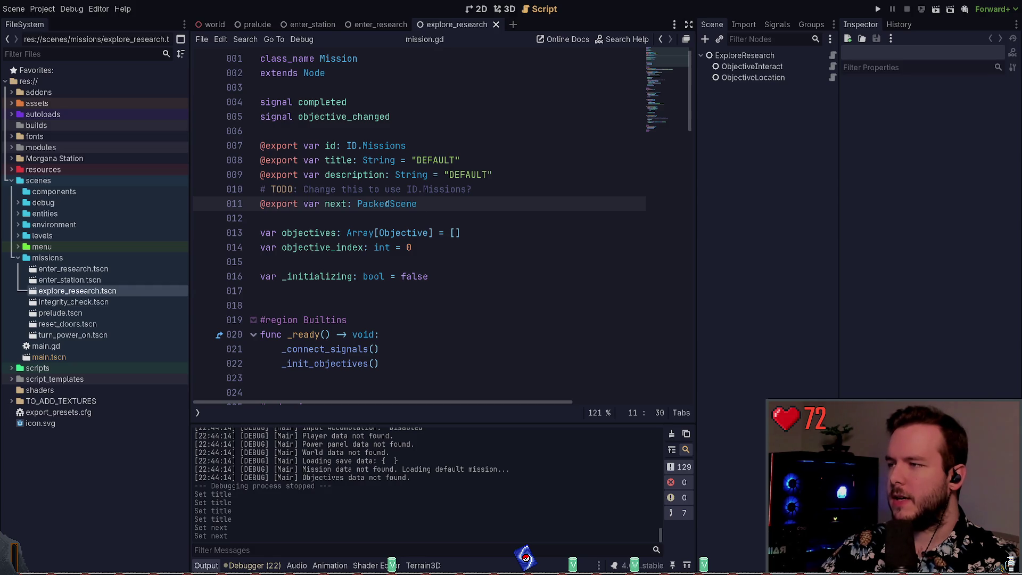
{"action": "key", "text": "alt+Tab"}
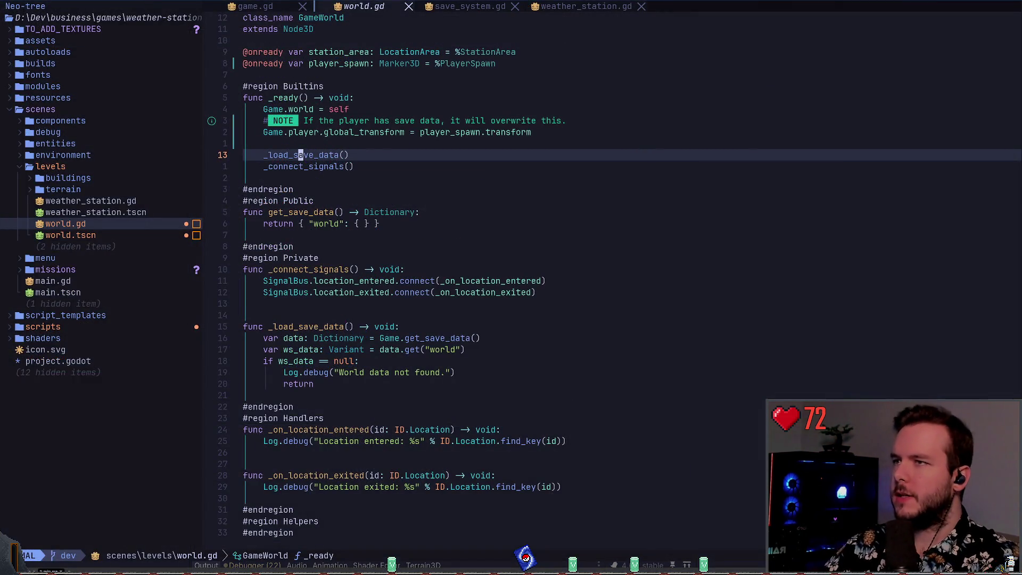
Open mission.gd in Neovim through the project file finder.
{"action": "key", "text": "space"}
{"action": "key", "text": "f"}
{"action": "key", "text": "f"}
{"action": "type", "text": "mission"}
{"action": "key", "text": "Return"}
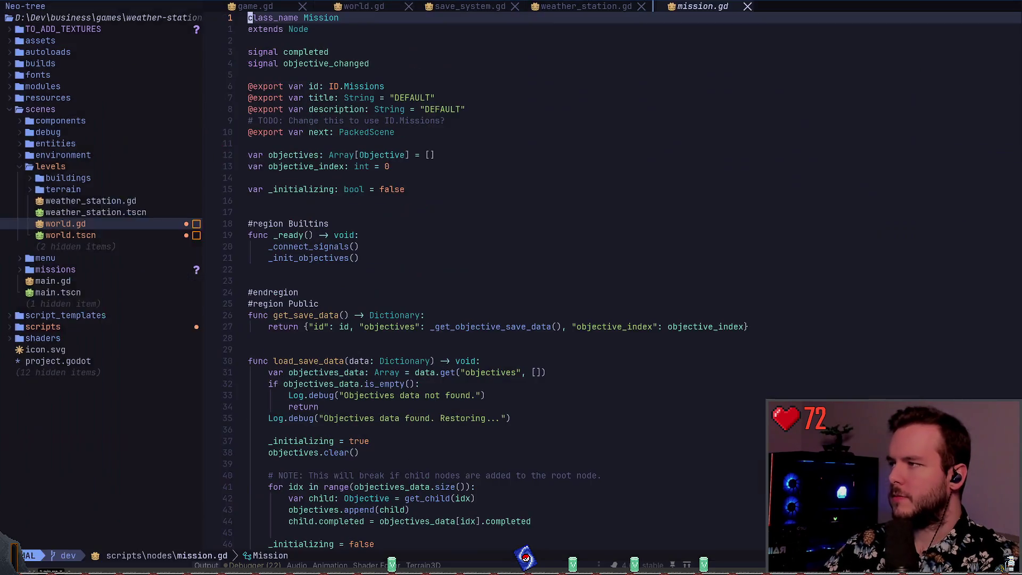
Change the next export's type from PackedScene to Mission and save mission.gd.
{"action": "key", "text": "j"}
{"action": "key", "text": "j"}
{"action": "key", "text": "j"}
{"action": "key", "text": "k"}
{"action": "key", "text": "k"}
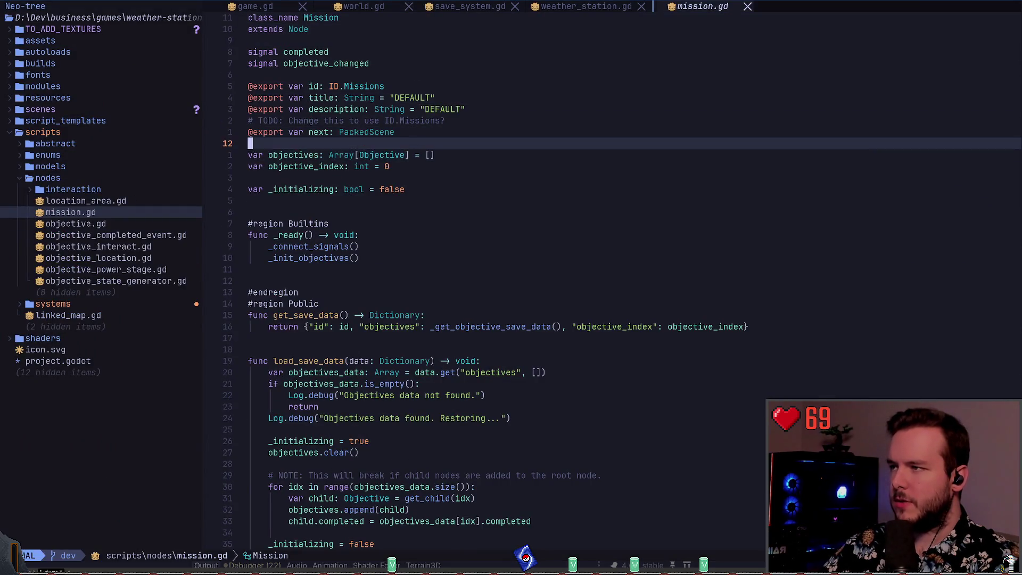
{"action": "key", "text": "w"}
{"action": "key", "text": "w"}
{"action": "key", "text": "w"}
{"action": "type", "text": "cw"}
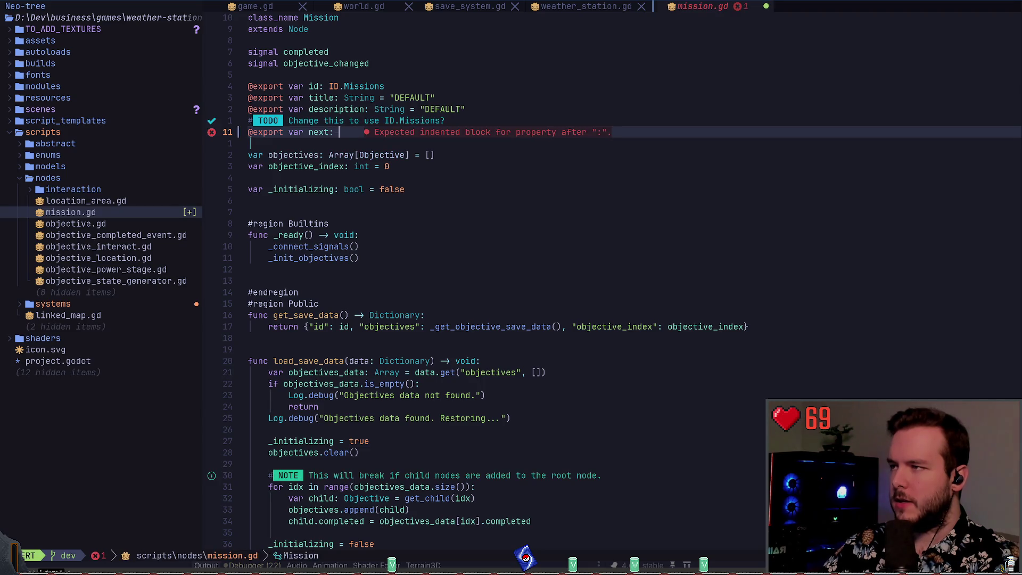
{"action": "type", "text": "Mission"}
{"action": "key", "text": "Escape"}
{"action": "type", "text": ":w"}
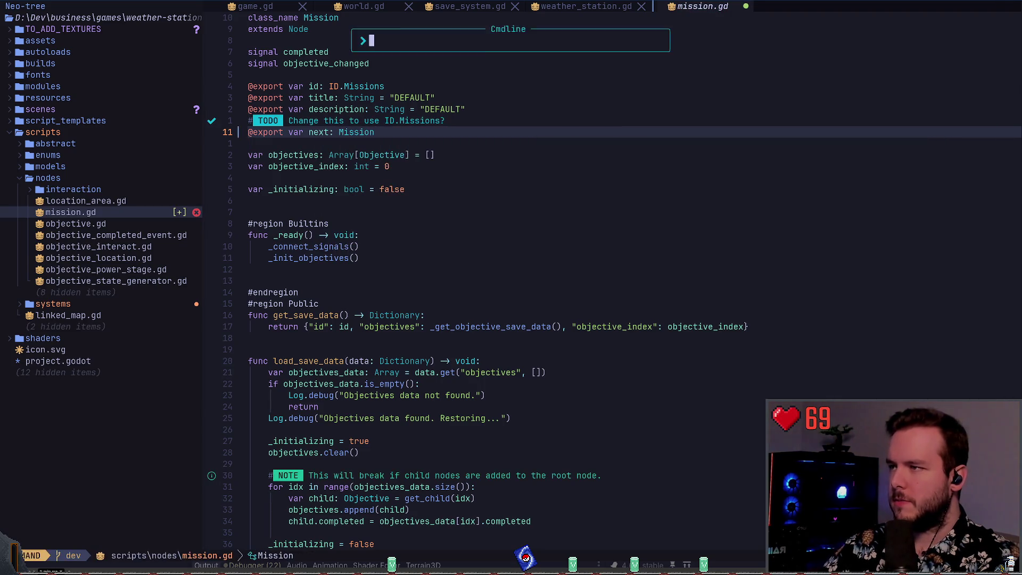
{"action": "key", "text": "Return"}
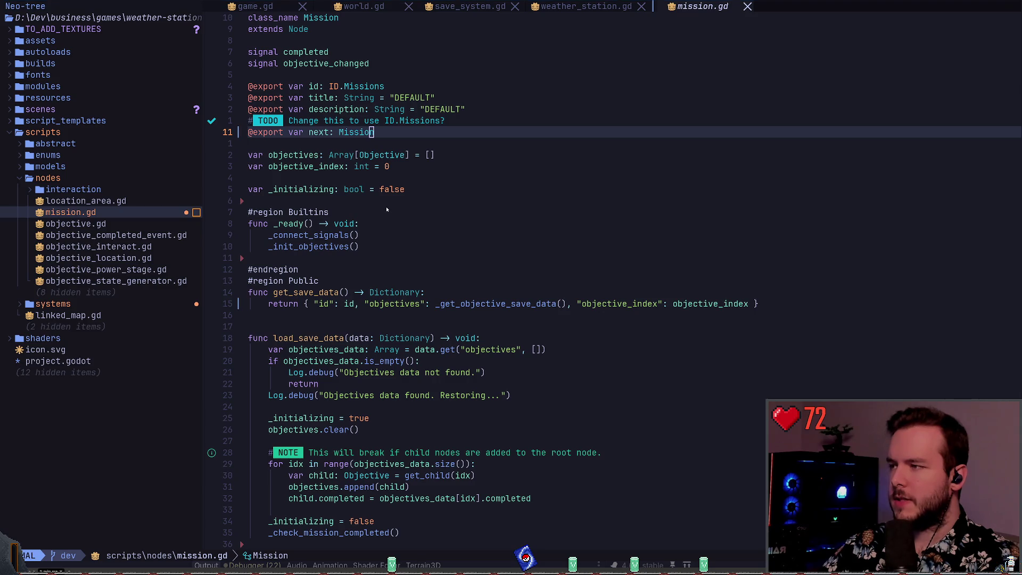
{"action": "key", "text": "alt+Tab"}
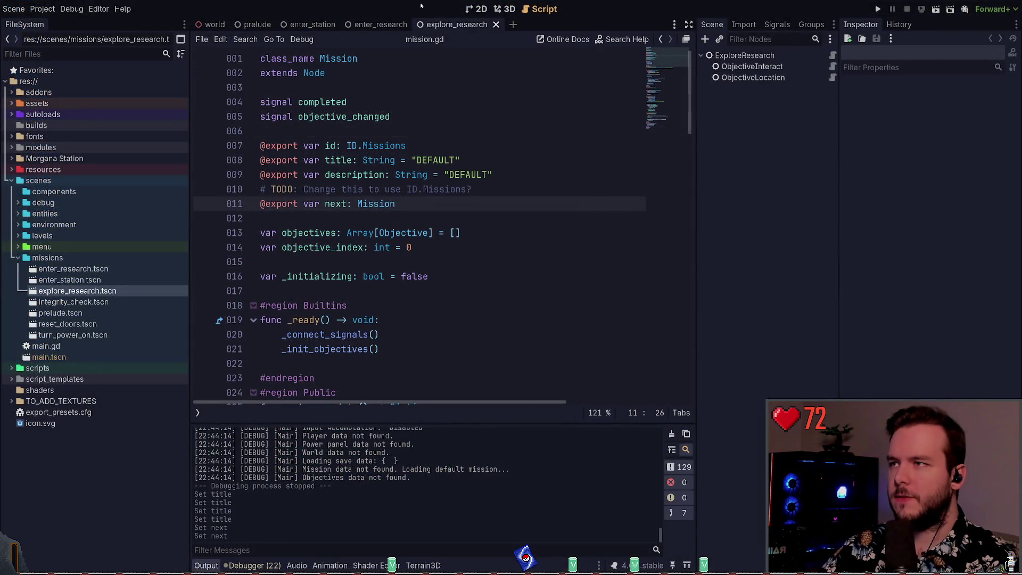
Try setting enter_research.tscn as the EnterResearch mission's Next property.
{"action": "left_click", "coordinate": [363, 26]}
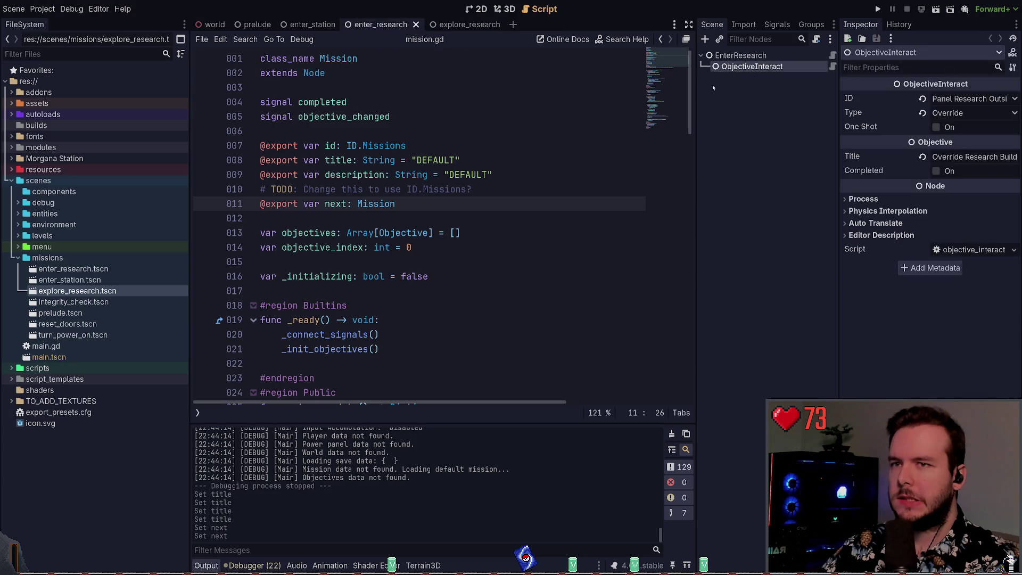
{"action": "left_click", "coordinate": [741, 56]}
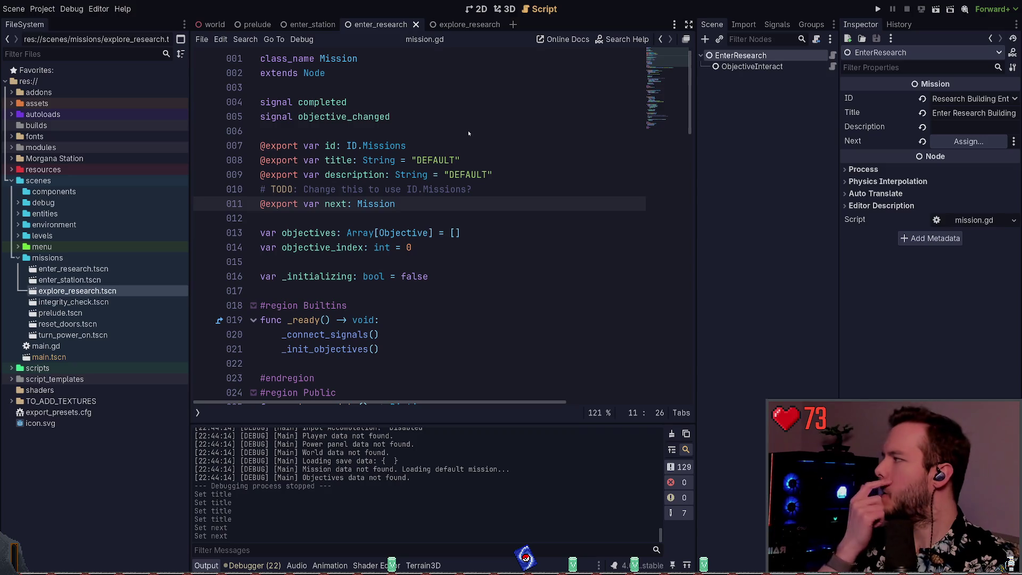
{"action": "mouse_move", "coordinate": [73, 269]}
{"action": "left_mouse_down"}
{"action": "mouse_move", "coordinate": [852, 203]}
{"action": "mouse_move", "coordinate": [956, 144]}
{"action": "left_mouse_up"}
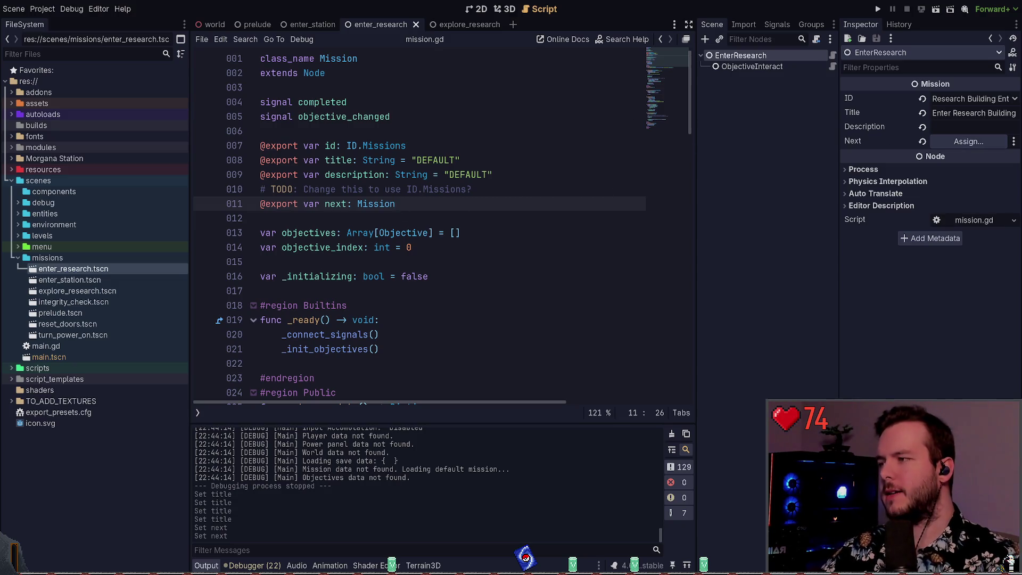
Change mission.gd's next export back to PackedScene in Neovim and save with :w.
{"action": "key", "text": "alt+Tab"}
{"action": "type", "text": "dawa PackedScene"}
{"action": "key", "text": "Escape"}
{"action": "key", "text": "ctrl+s"}
{"action": "key", "text": "alt+Tab"}
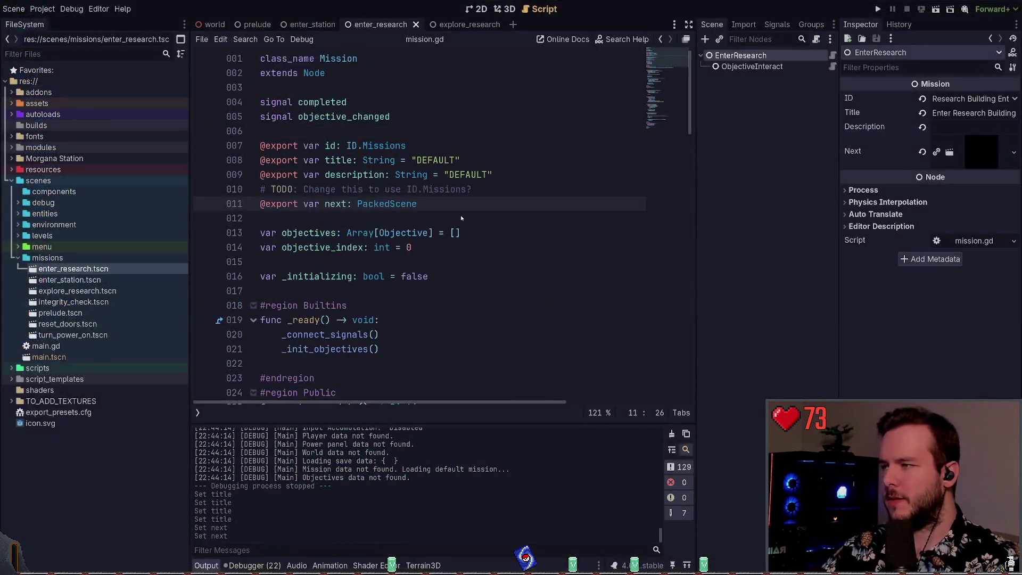
{"action": "key", "text": "alt+Tab"}
{"action": "left_click", "coordinate": [462, 213]}
{"action": "key", "text": "colon"}
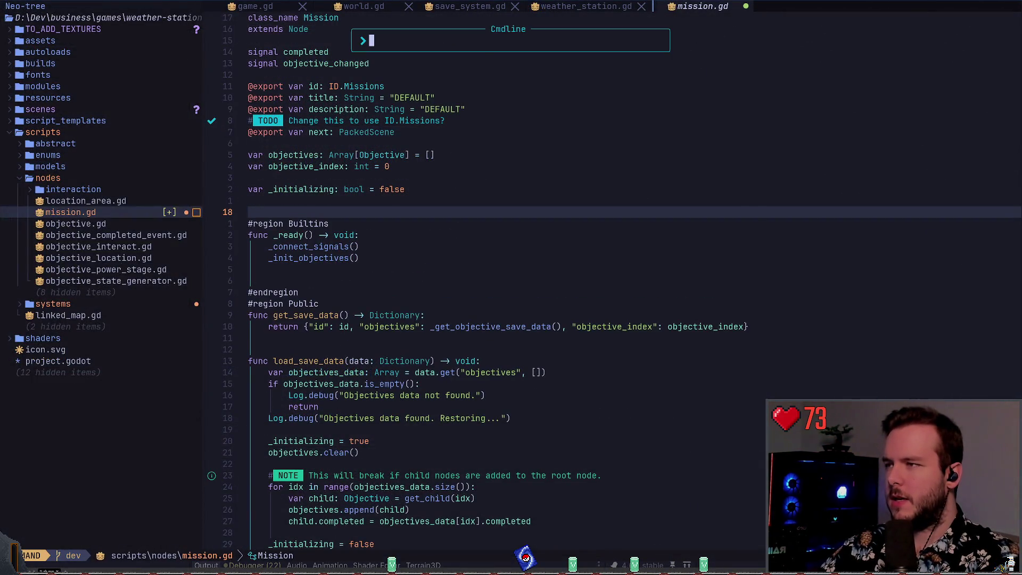
{"action": "type", "text": "w"}
{"action": "key", "text": "Return"}
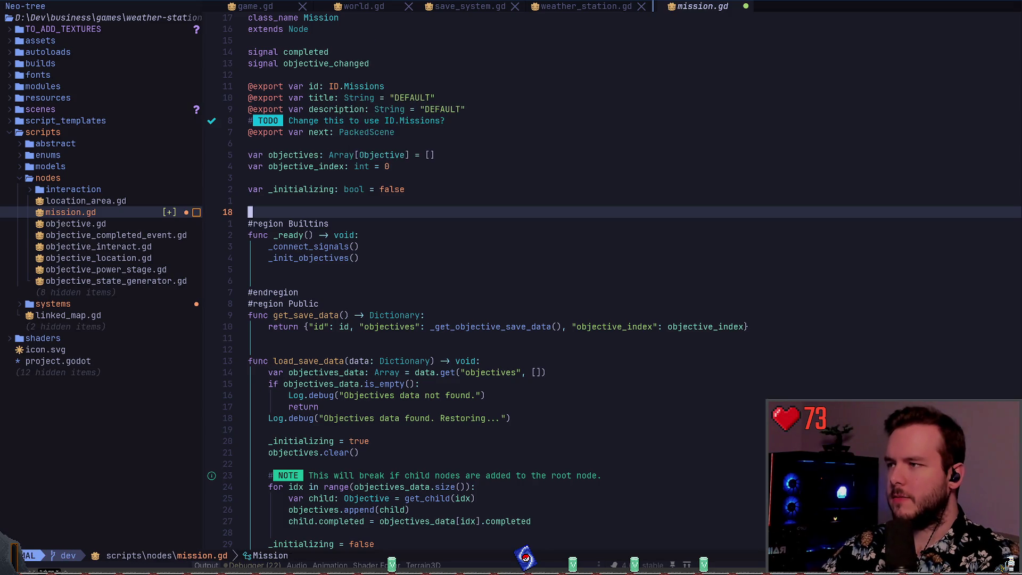
{"action": "key", "text": "alt+Tab"}
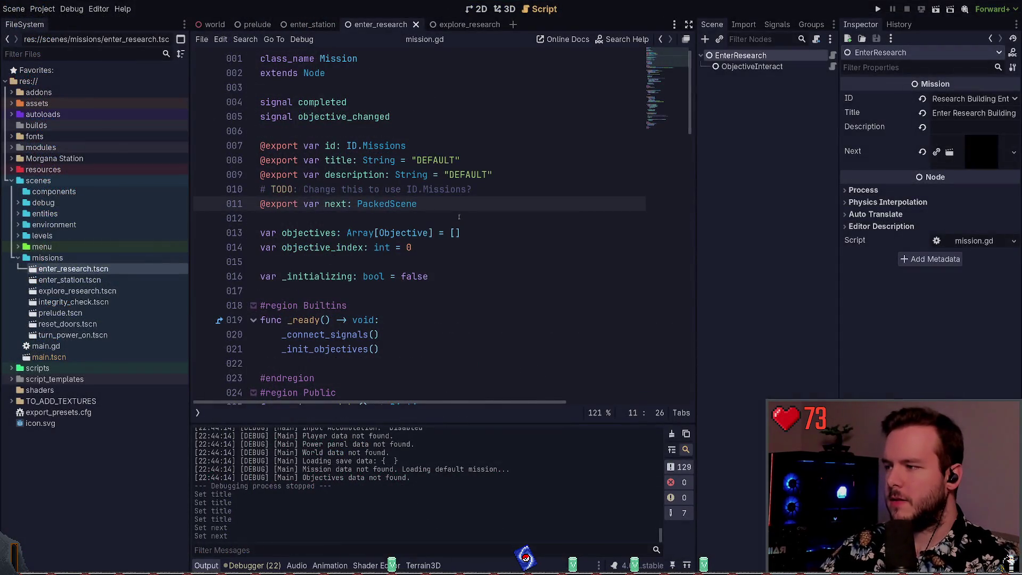
Open enter_station.tscn from the FileSystem dock.
{"action": "scroll", "coordinate": [638, 211], "scroll_direction": "up", "scroll_amount": 3}
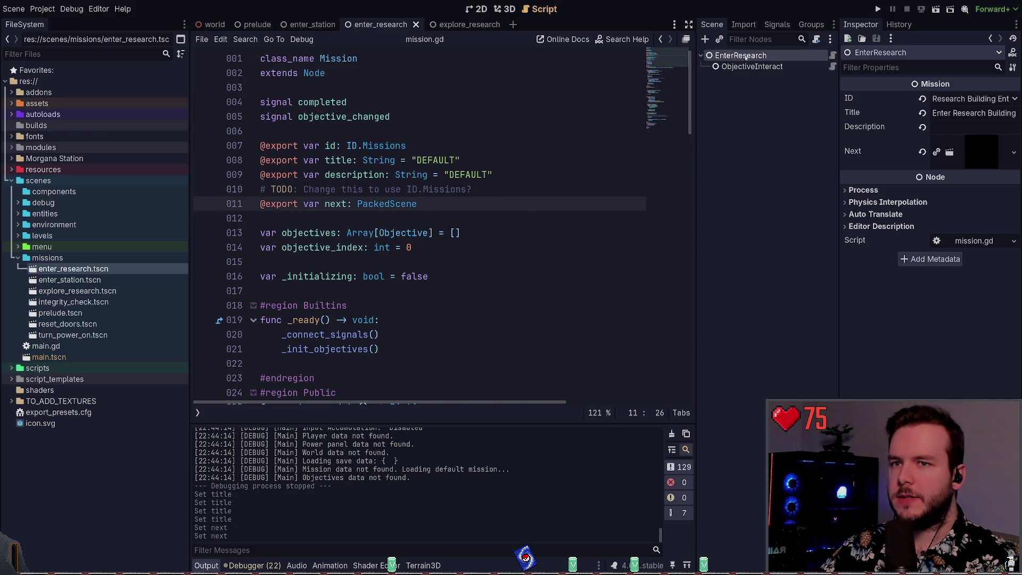
{"action": "double_click", "coordinate": [87, 280]}
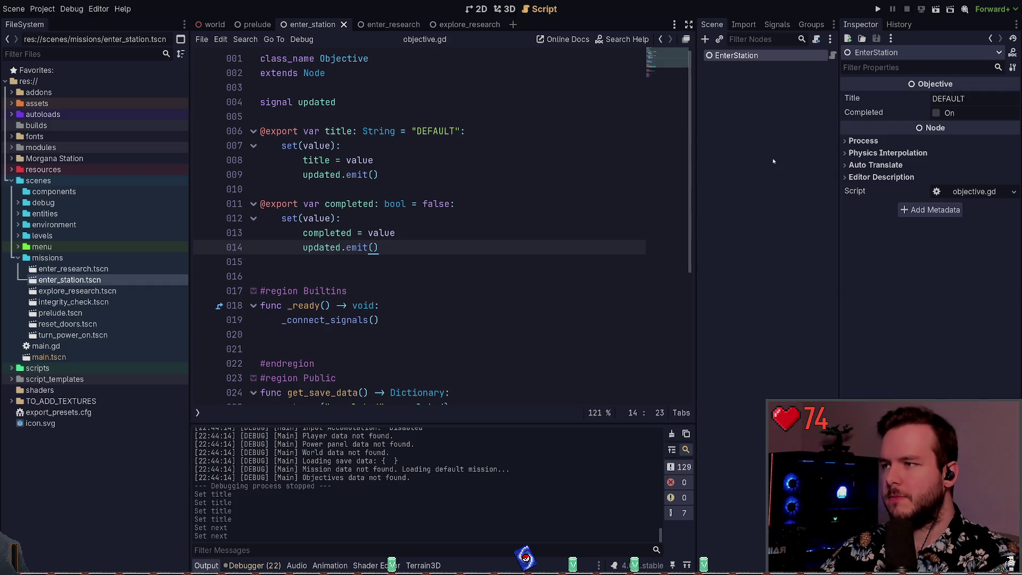
Convert EnterStation into a Mission node and choose its mission ID.
{"action": "key", "text": "ctrl+s"}
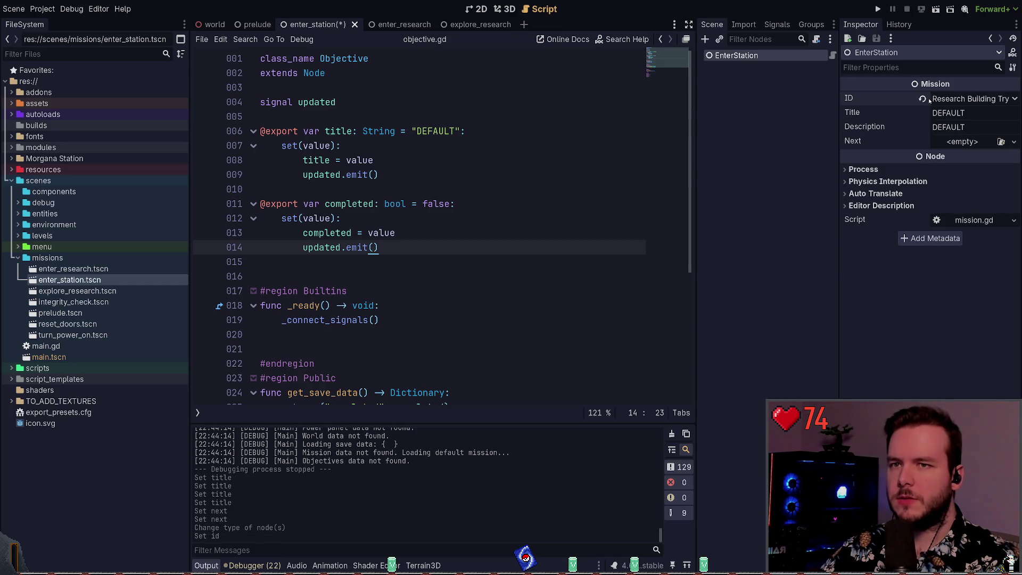
{"action": "left_click", "coordinate": [924, 98]}
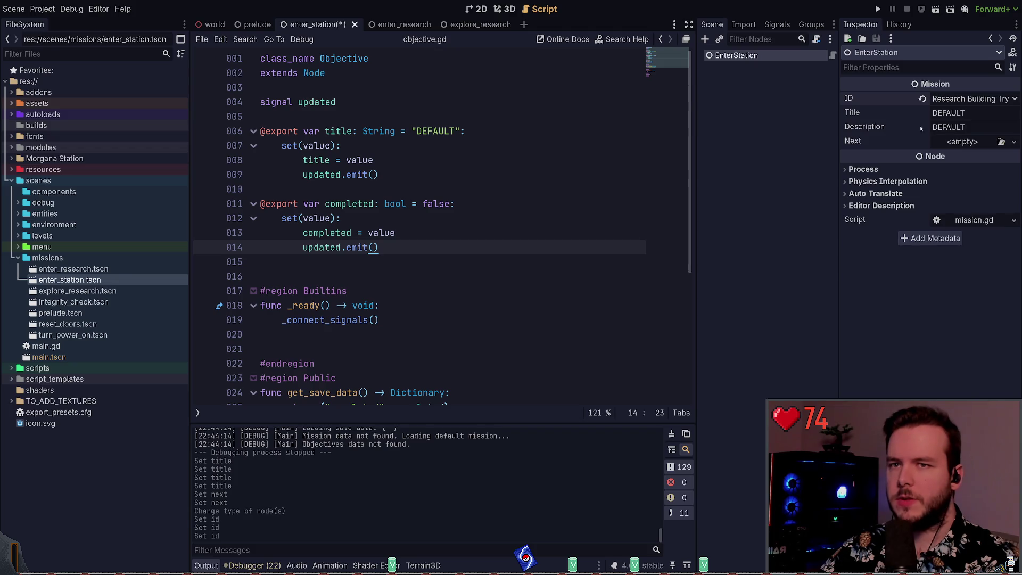
{"action": "key", "text": "ctrl+s"}
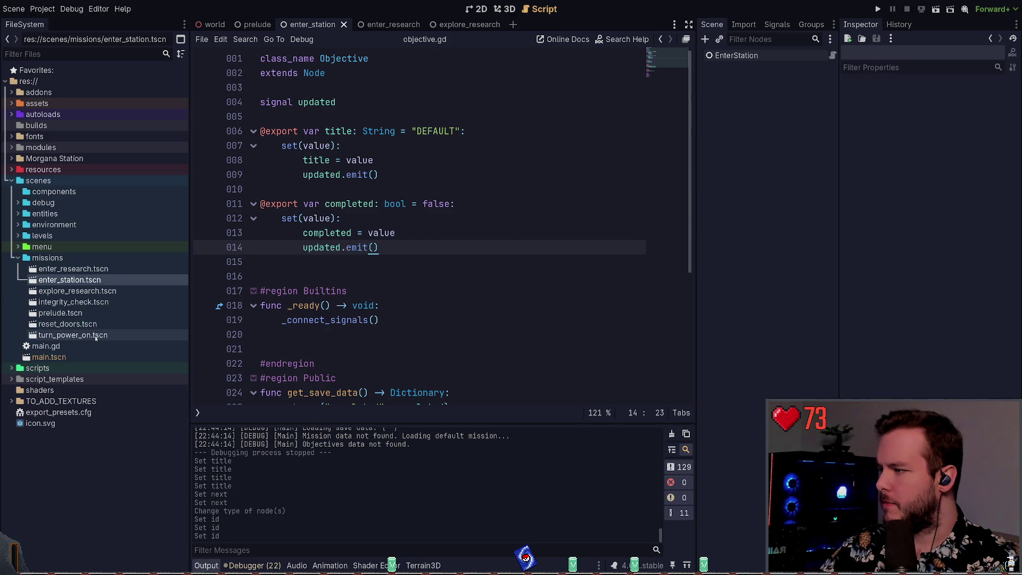
{"action": "left_click", "coordinate": [737, 56]}
Title the mission 'Park Snowmobile' and run the project, hitting a missing preload error.
{"action": "left_click", "coordinate": [966, 113]}
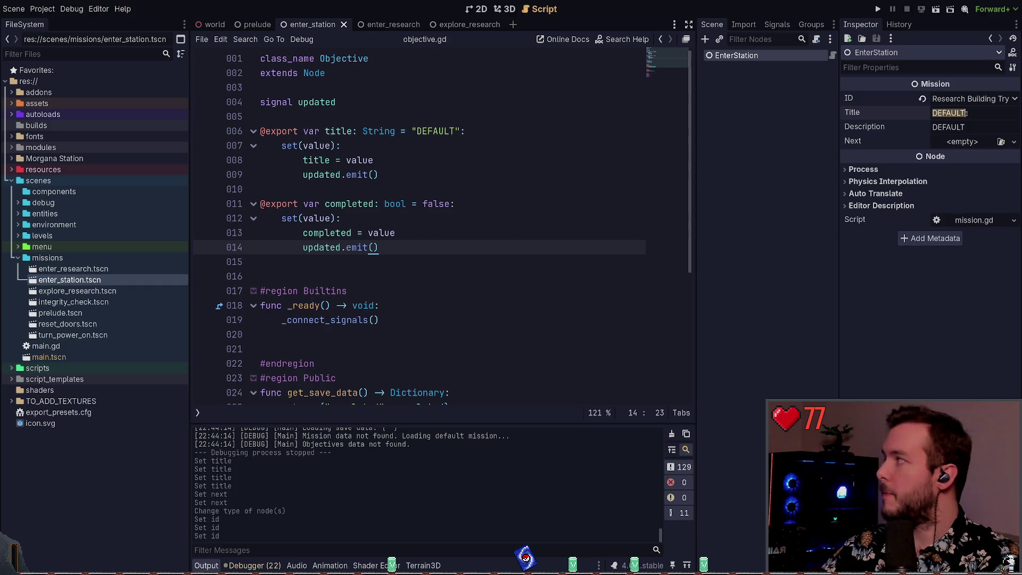
{"action": "key", "text": "Escape"}
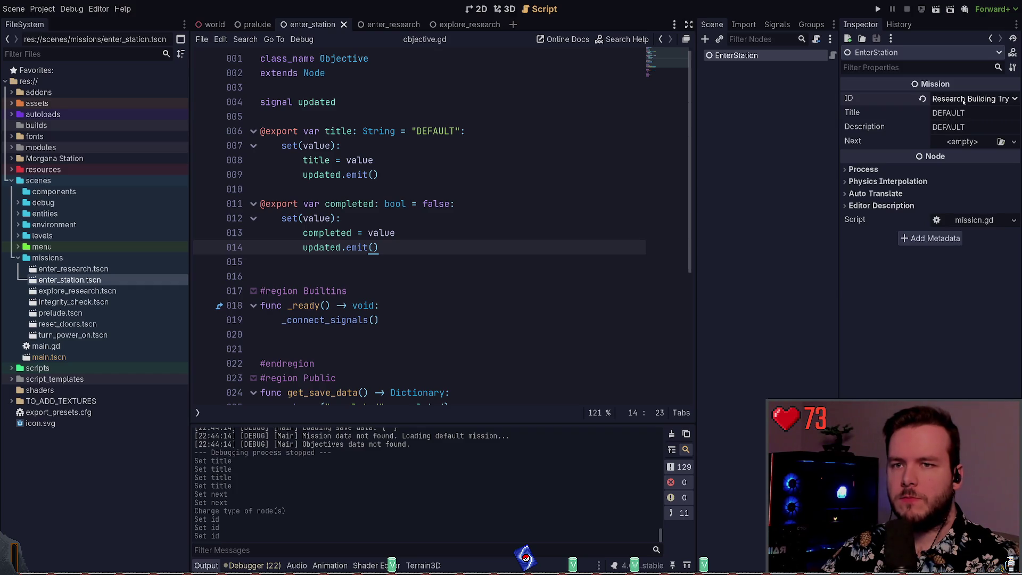
{"action": "left_click", "coordinate": [942, 115]}
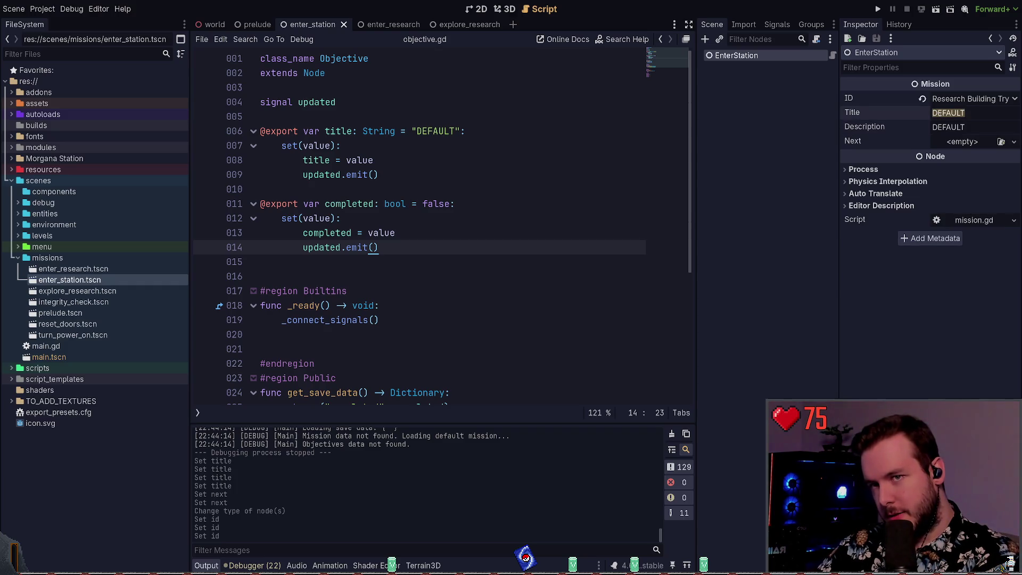
{"action": "type", "text": "Park V"}
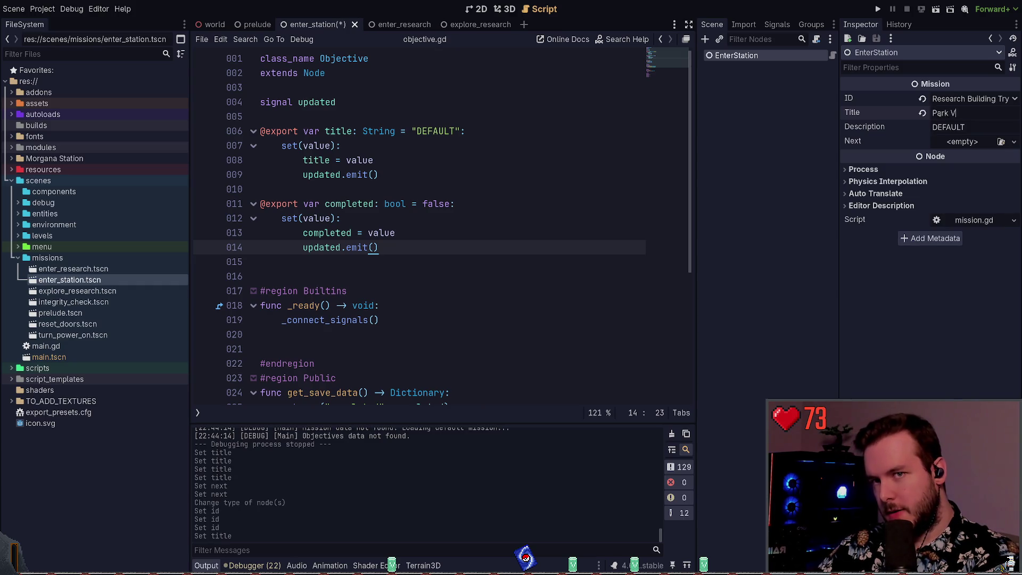
{"action": "type", "text": "Snowmobile"}
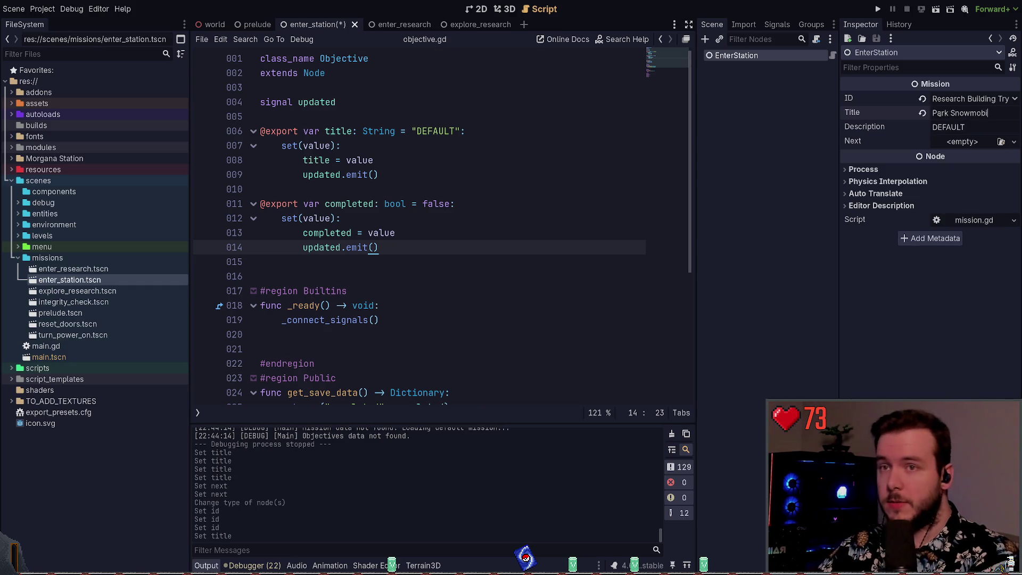
{"action": "key", "text": "Tab"}
{"action": "key", "text": "BackSpace"}
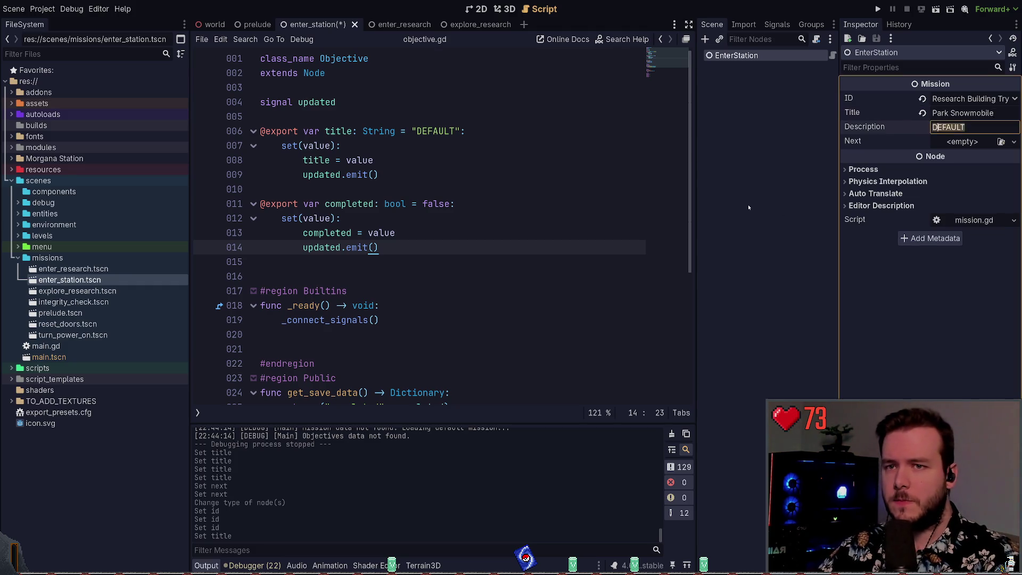
{"action": "type", "text": "DEFAULT"}
{"action": "key", "text": "F5"}
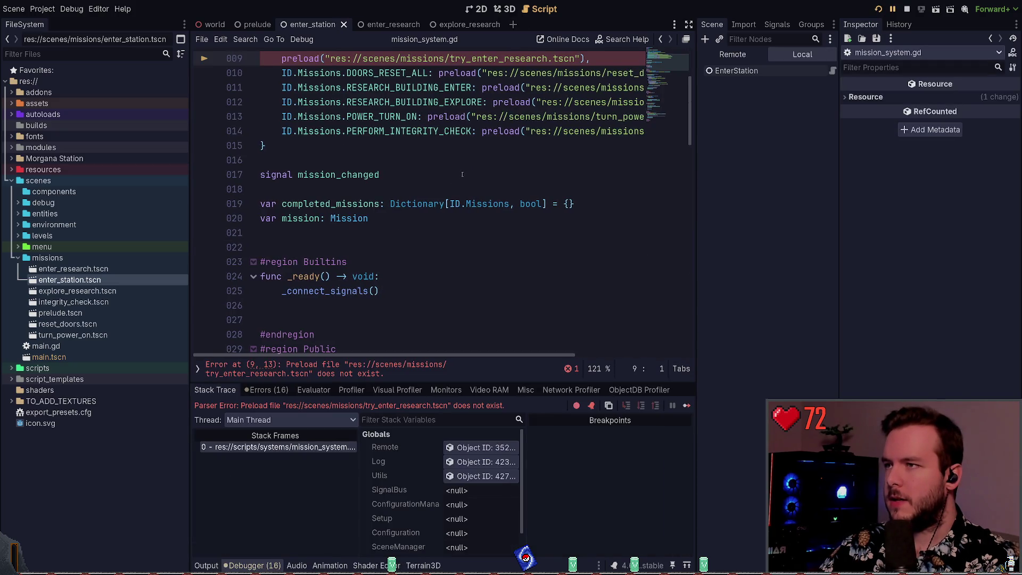
Stop the running game and inspect the RESEARCH_BUILDING_TRY_ENTER entry and its try_enter_research path.
{"action": "left_click", "coordinate": [907, 9]}
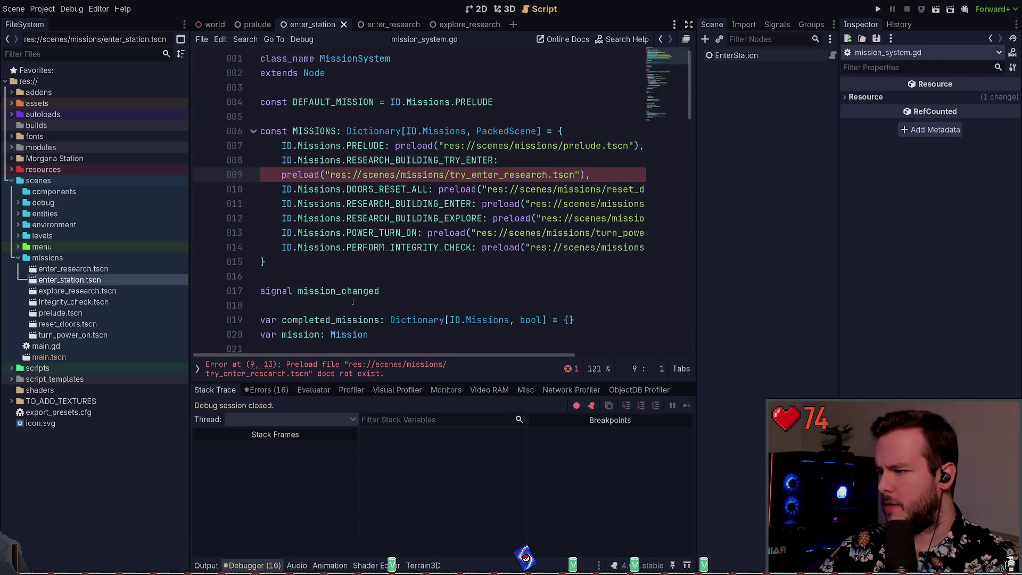
{"action": "left_click", "coordinate": [485, 159]}
{"action": "double_click", "coordinate": [485, 160]}
{"action": "left_click", "coordinate": [485, 160]}
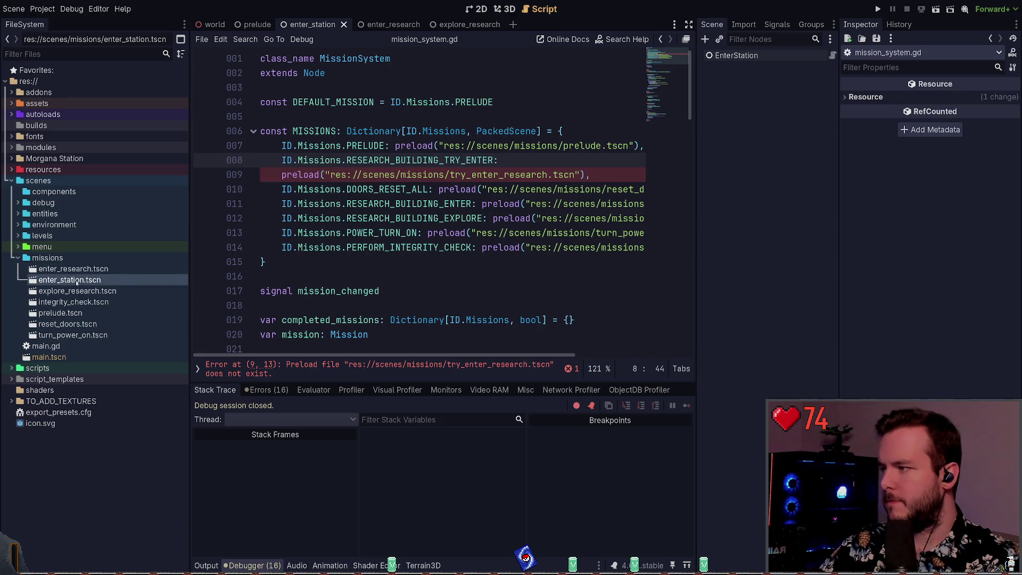
{"action": "double_click", "coordinate": [443, 160]}
{"action": "left_click", "coordinate": [505, 174]}
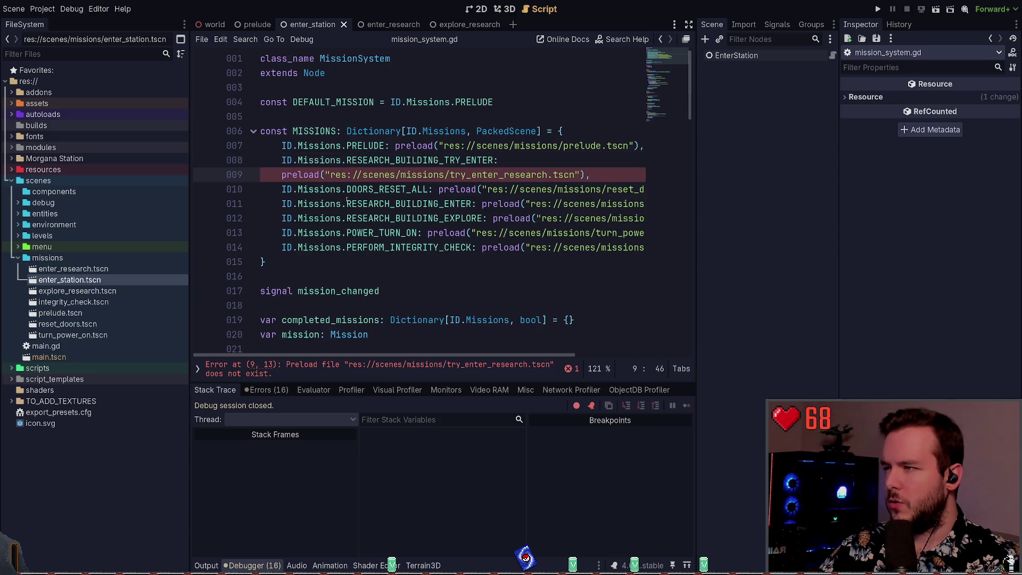
Review the mission entries on lines 8–15, jump to the ID.Missions definition, and switch to Neovim.
{"action": "mouse_move", "coordinate": [267, 261]}
{"action": "left_mouse_down"}
{"action": "mouse_move", "coordinate": [250, 261]}
{"action": "mouse_move", "coordinate": [210, 133]}
{"action": "mouse_move", "coordinate": [209, 163]}
{"action": "mouse_move", "coordinate": [210, 133]}
{"action": "left_mouse_up"}
{"action": "left_click", "coordinate": [293, 261]}
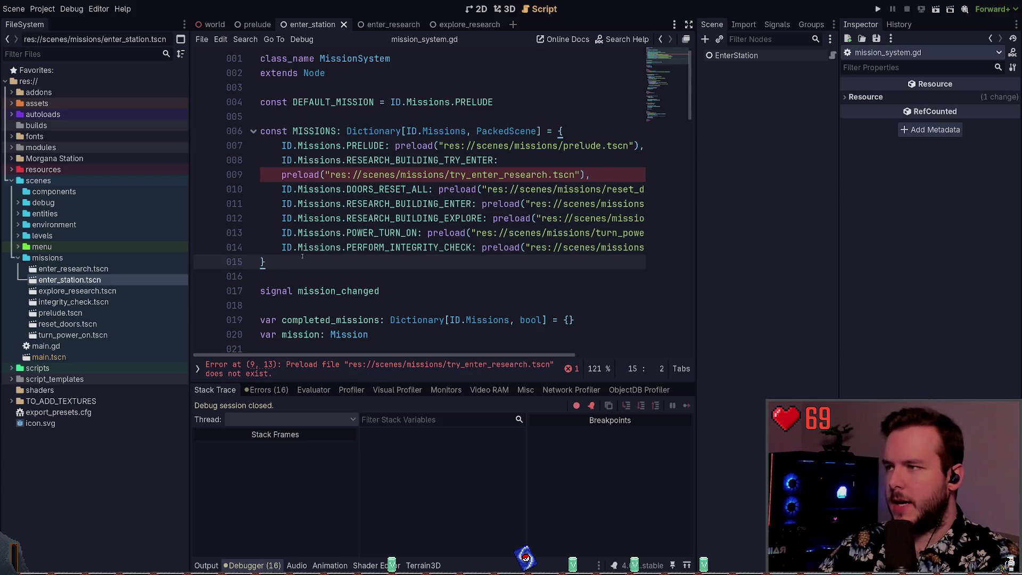
{"action": "left_click", "coordinate": [322, 233], "text": "ctrl"}
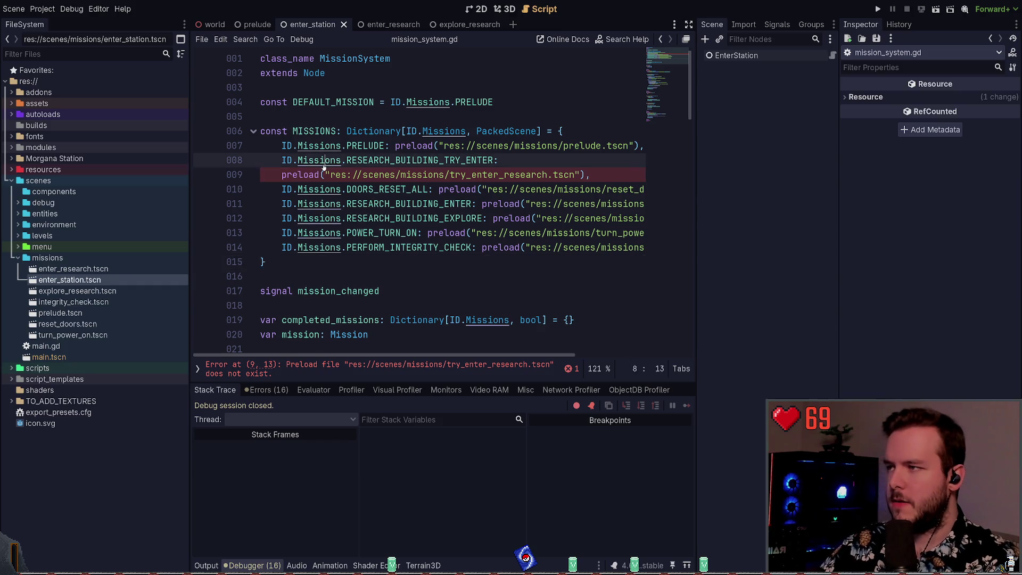
{"action": "key", "text": "alt+Tab"}
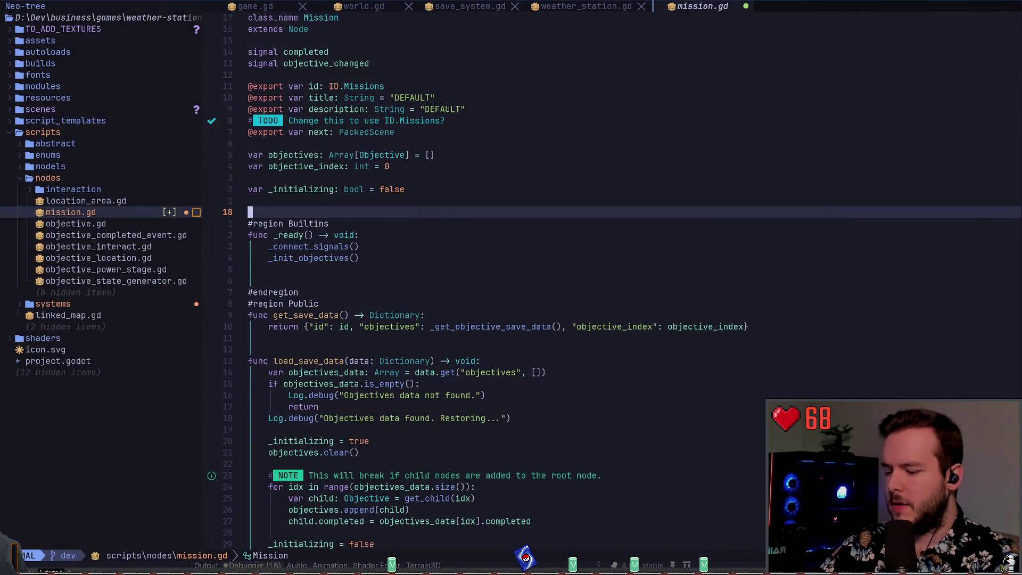
Abandon a project search for 'ID' and open id.gd through the file finder.
{"action": "key", "text": "space"}
{"action": "key", "text": "slash"}
{"action": "type", "text": "ID"}
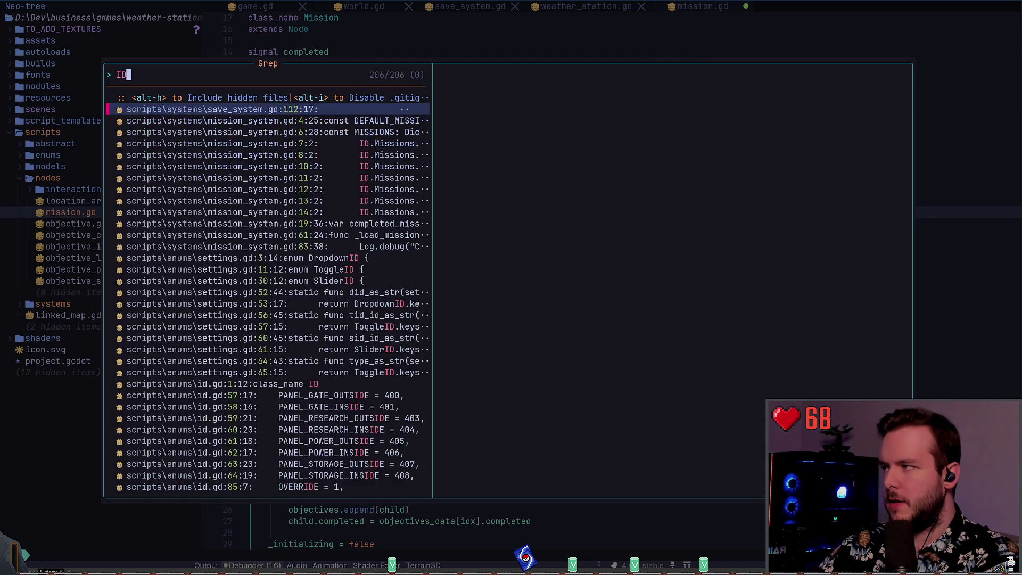
{"action": "key", "text": "BackSpace"}
{"action": "key", "text": "BackSpace"}
{"action": "key", "text": "Escape"}
{"action": "key", "text": "space"}
{"action": "key", "text": "f"}
{"action": "key", "text": "f"}
{"action": "type", "text": "id"}
{"action": "key", "text": "Return"}
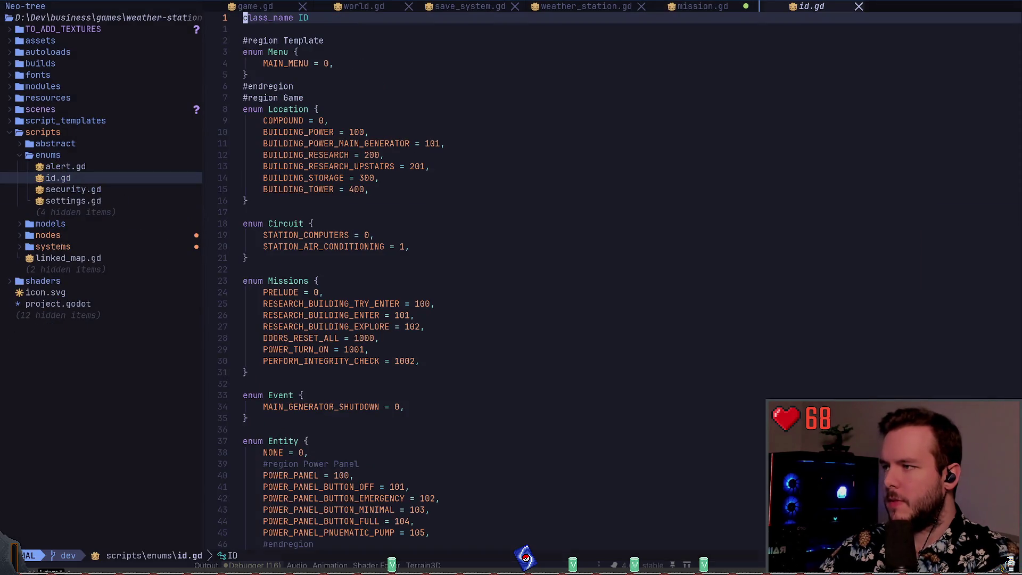
Jump to the Missions enum in id.gd, adding and then discarding an empty line.
{"action": "type", "text": "/Missions"}
{"action": "key", "text": "Return"}
{"action": "key", "text": "j"}
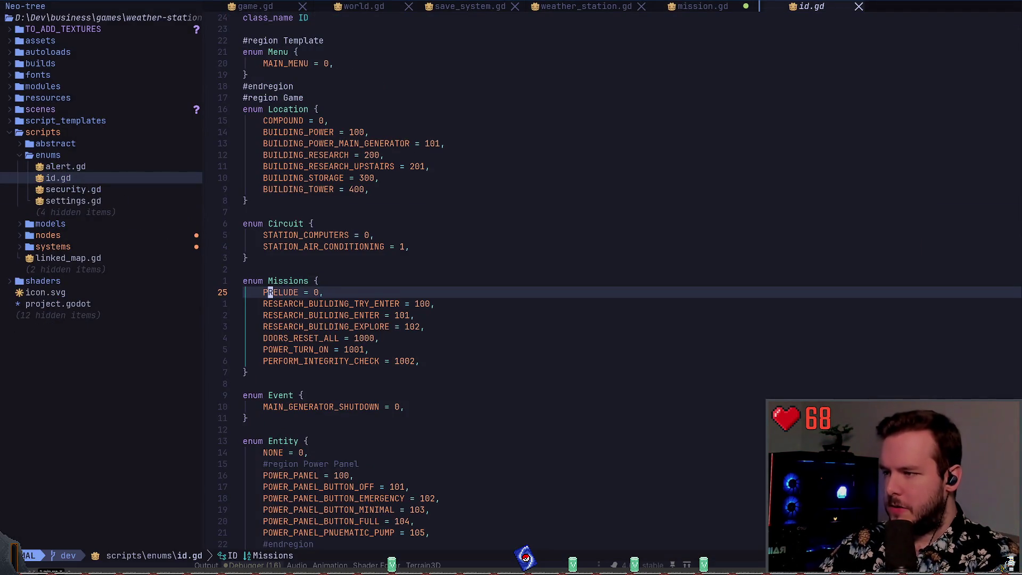
{"action": "key", "text": "A"}
{"action": "key", "text": "Return"}
{"action": "key", "text": "Escape"}
{"action": "key", "text": "u"}
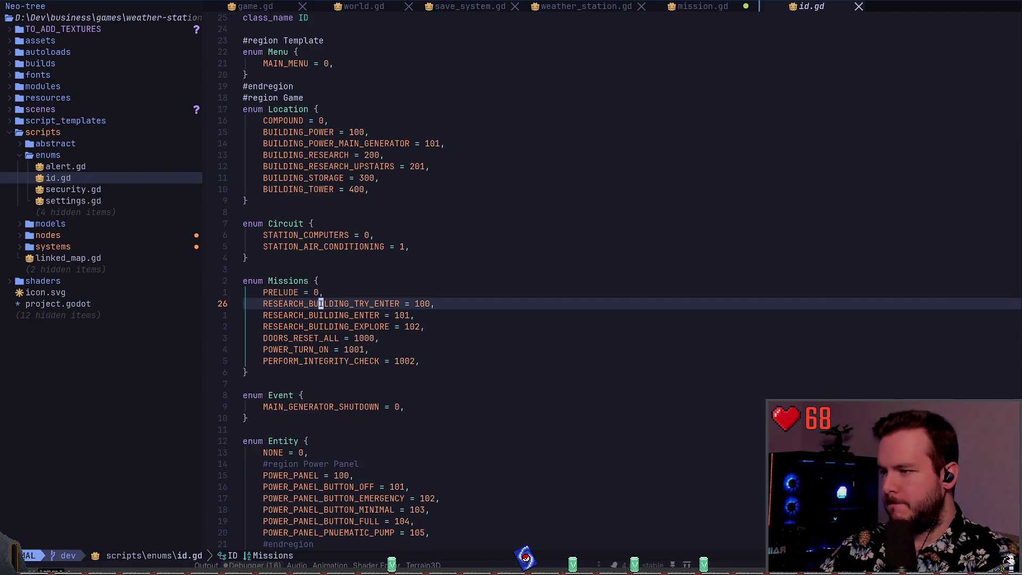
Rename the RESEARCH_BUILDING_TRY_ENTER entry on line 26 to GARAGE_PARK_VEHICLE.
{"action": "key", "text": "b"}
{"action": "key", "text": "d"}
{"action": "key", "text": "w"}
{"action": "key", "text": "i"}
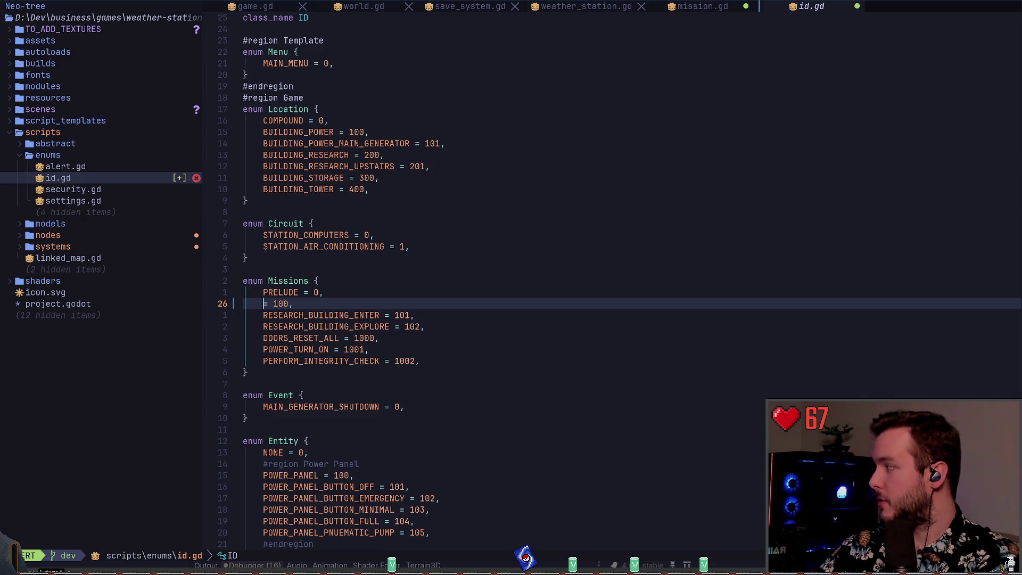
{"action": "type", "text": "STATION_TRY_E"}
{"action": "key", "text": "BackSpace"}
{"action": "key", "text": "BackSpace"}
{"action": "key", "text": "BackSpace"}
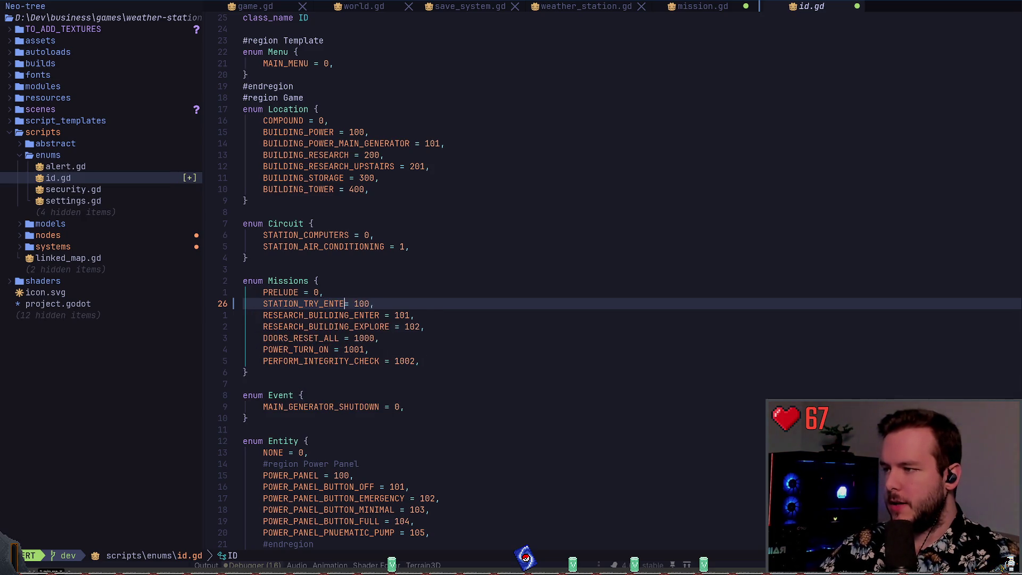
{"action": "type", "text": "P"}
{"action": "key", "text": "BackSpace"}
{"action": "key", "text": "BackSpace"}
{"action": "key", "text": "BackSpace"}
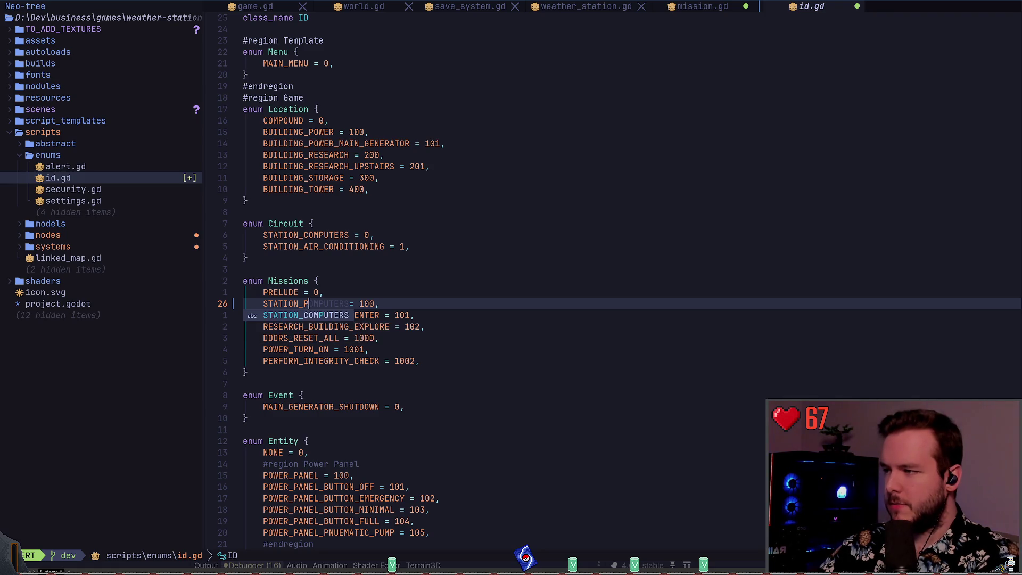
{"action": "type", "text": "GARAGE_PARK_VE"}
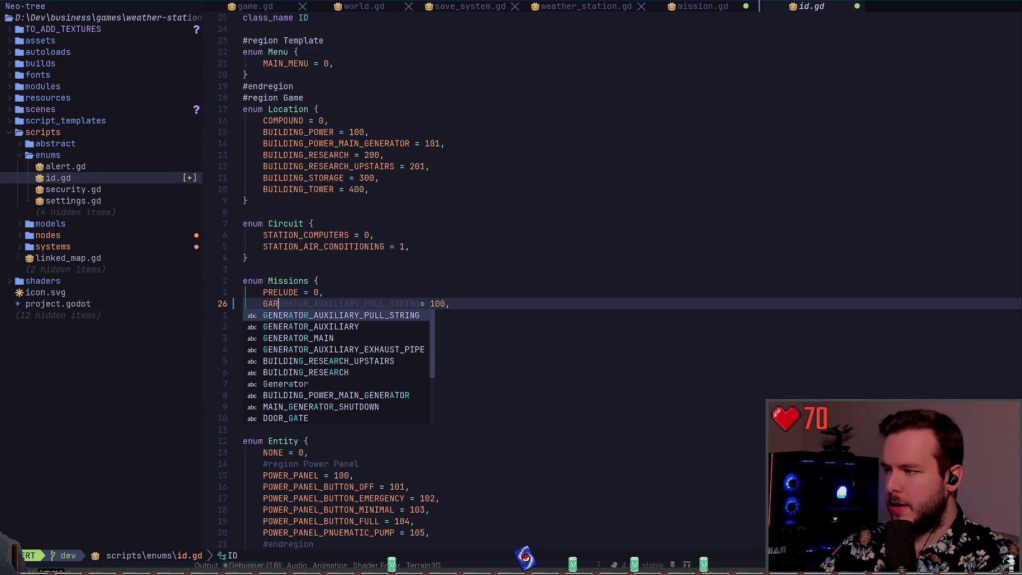
{"action": "type", "text": "HICLE"}
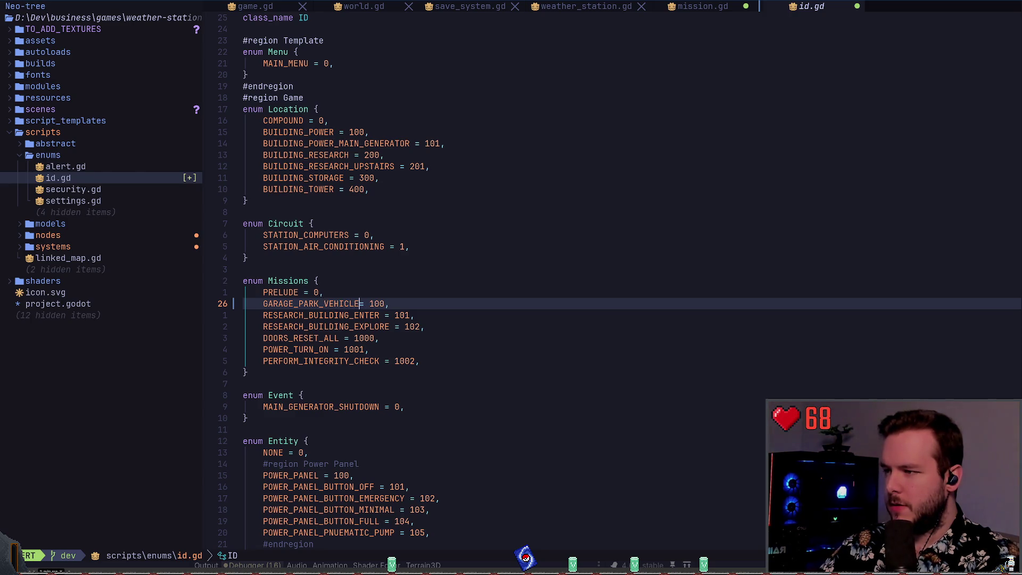
{"action": "key", "text": "Escape"}
{"action": "key", "text": "w"}
{"action": "key", "text": "w"}
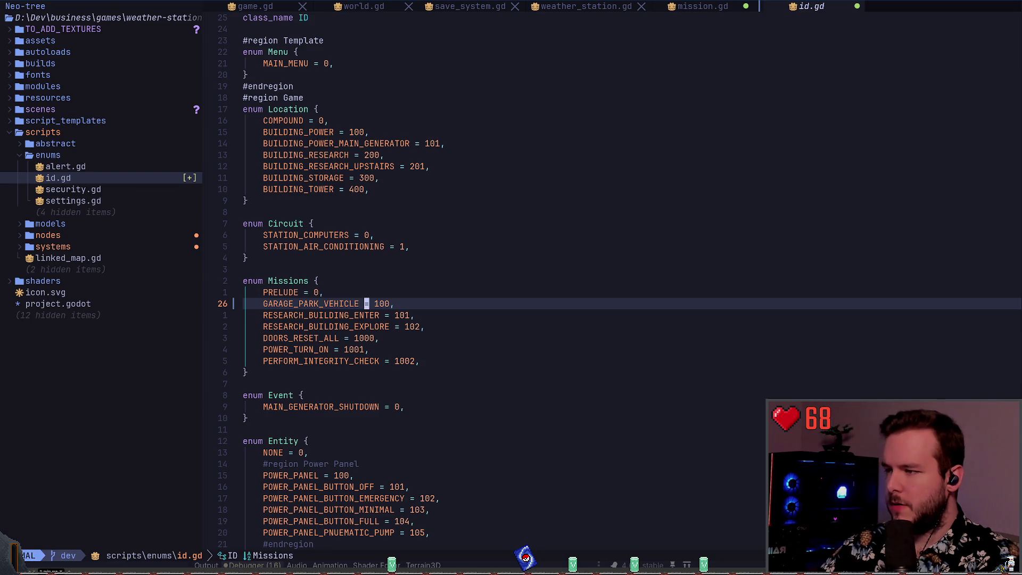
Change VEHICLE to SNOWMOBILE, making the entry GARAGE_PARK_SNOWMOBILE.
{"action": "key", "text": "b"}
{"action": "key", "text": "b"}
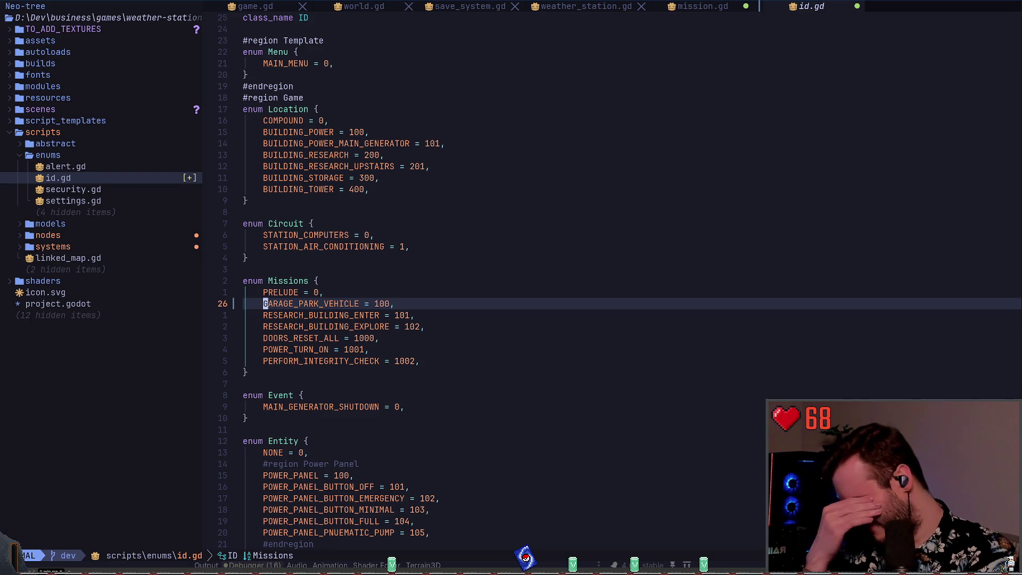
{"action": "key", "text": "w"}
{"action": "key", "text": "h"}
{"action": "key", "text": "i"}
{"action": "key", "text": "BackSpace"}
{"action": "key", "text": "BackSpace"}
{"action": "key", "text": "BackSpace"}
{"action": "type", "text": "SNOWMOBILE"}
{"action": "key", "text": "Escape"}
{"action": "key", "text": "b"}
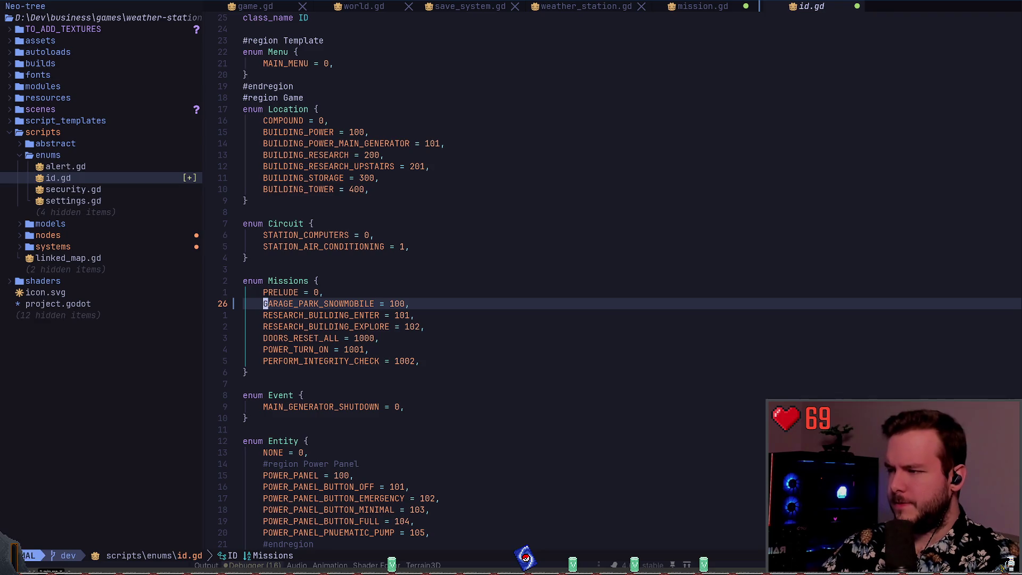
Replace the GARAGE_ prefix with PRELUDE_ in the entry name.
{"action": "type", "text": "iPR"}
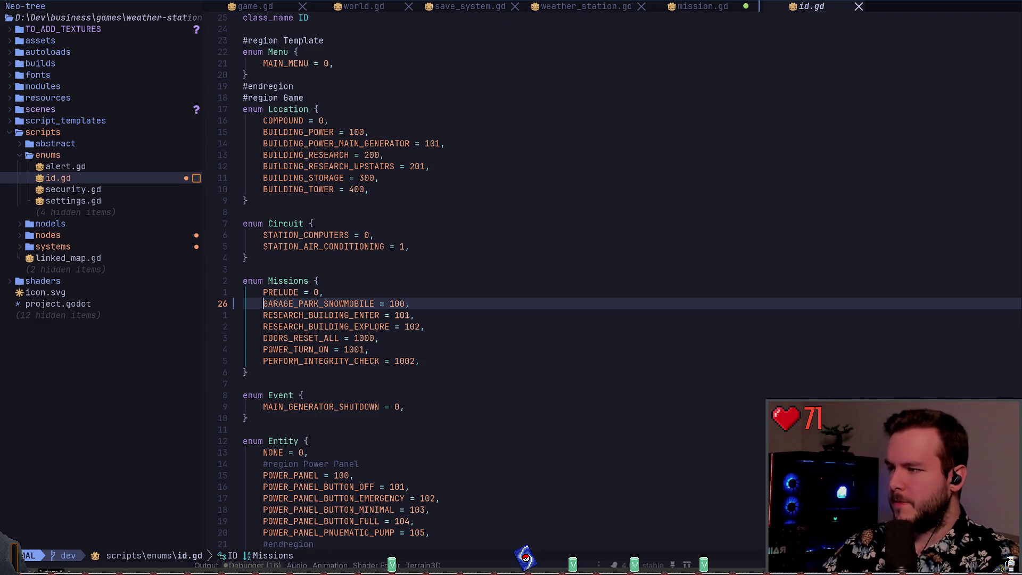
{"action": "type", "text": "ELUDE_"}
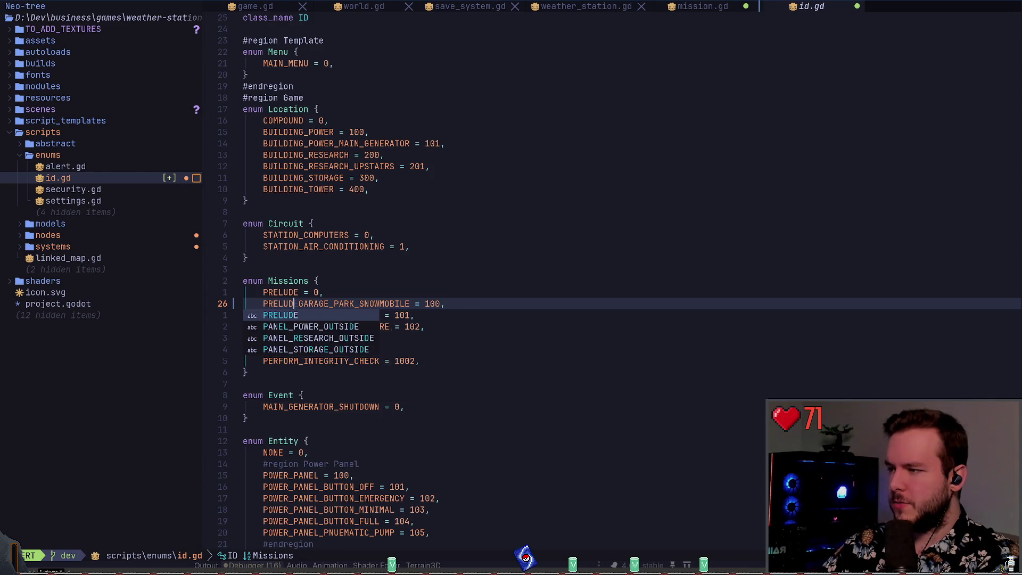
{"action": "key", "text": "Escape"}
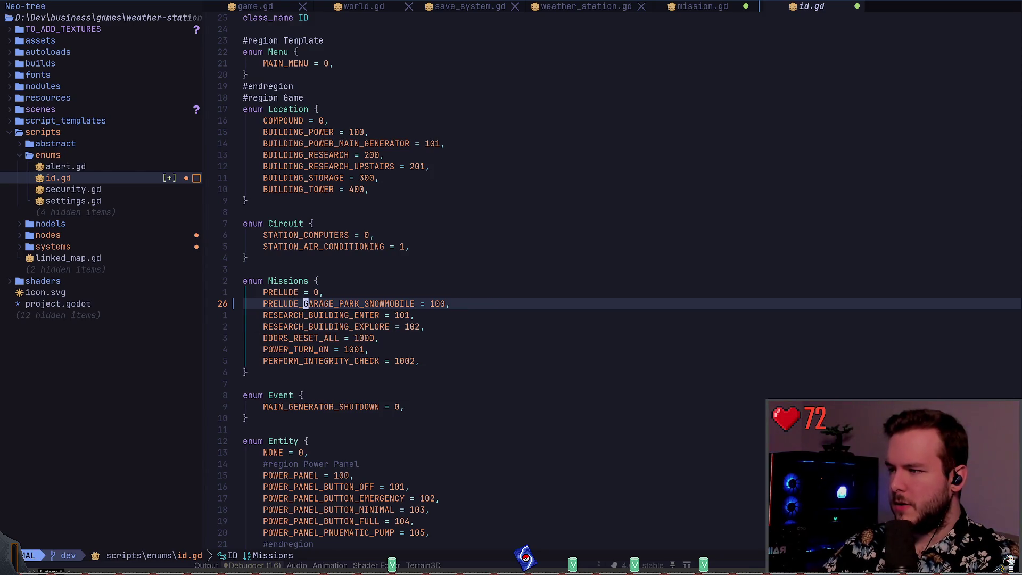
{"action": "key", "text": "d"}
{"action": "key", "text": "f"}
{"action": "key", "text": "underscore"}
{"action": "key", "text": "A"}
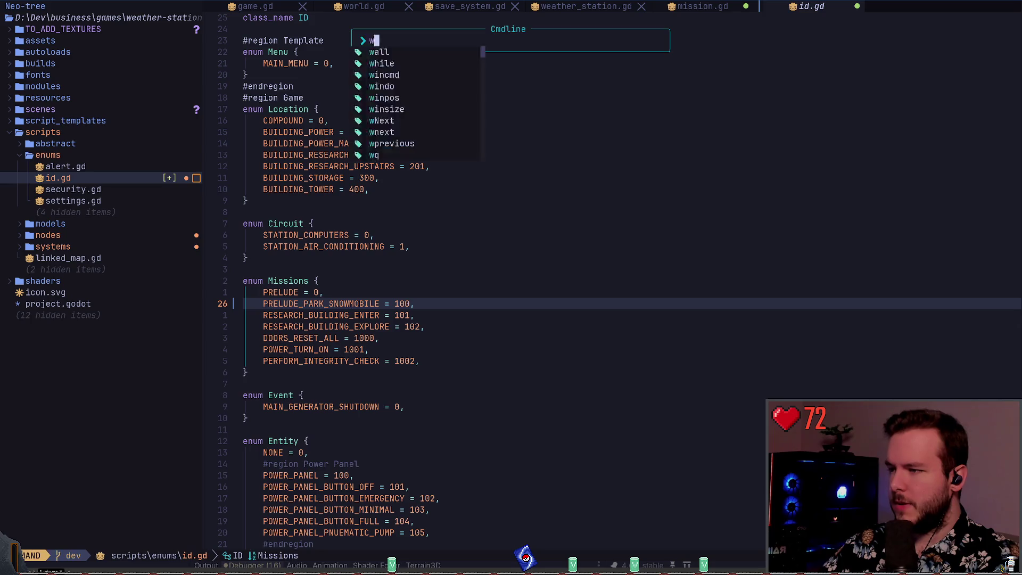
Shorten the entry's value from 100 to 1.
{"action": "key", "text": "Escape"}
{"action": "key", "text": "b"}
{"action": "key", "text": "k"}
{"action": "key", "text": "j"}
{"action": "key", "text": "l"}
{"action": "key", "text": "x"}
{"action": "key", "text": "x"}
Undo back to RESEARCH_BUILDING_TRY_ENTER = 100, duplicate the line, and rename the copy PRELUDE_PARK_SNOWMOBILE.
{"action": "key", "text": "u"}
{"action": "key", "text": "u"}
{"action": "key", "text": "0"}
{"action": "key", "text": "d"}
{"action": "key", "text": "w"}
{"action": "key", "text": "u"}
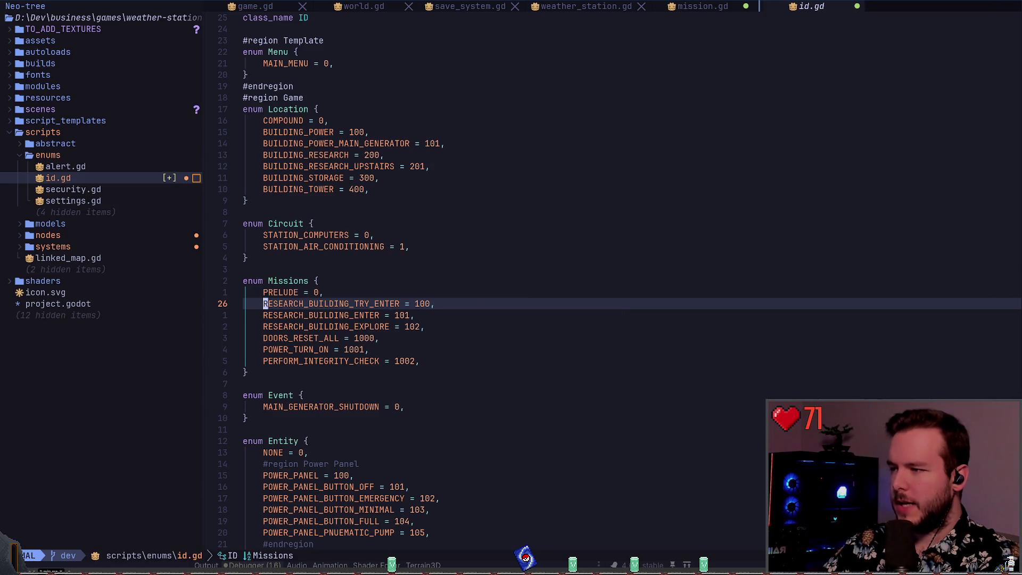
{"action": "key", "text": "y"}
{"action": "key", "text": "y"}
{"action": "type", "text": "PdwiPRELUDE_"}
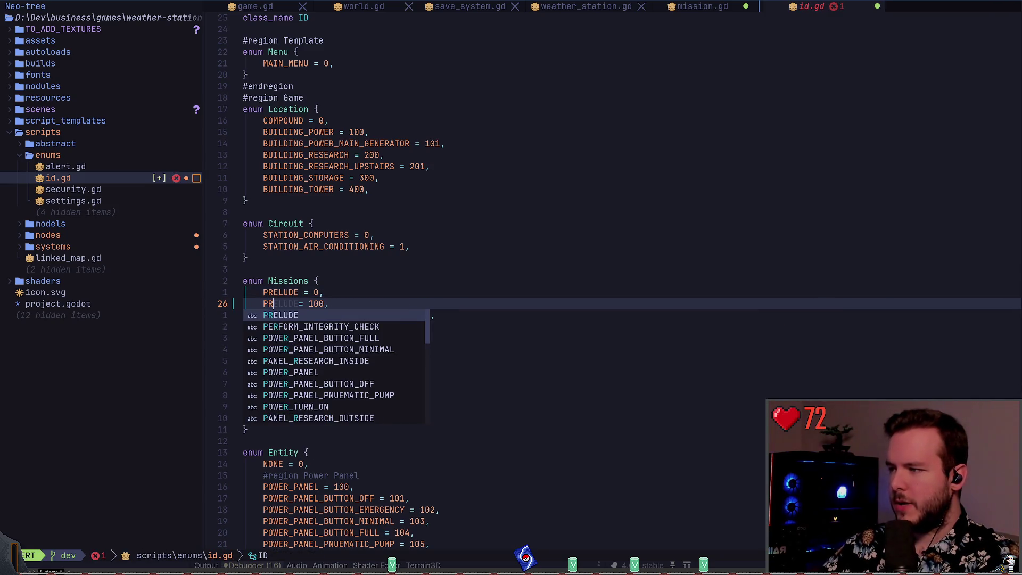
{"action": "type", "text": "PARK_SNOW"}
{"action": "type", "text": "MOBILE"}
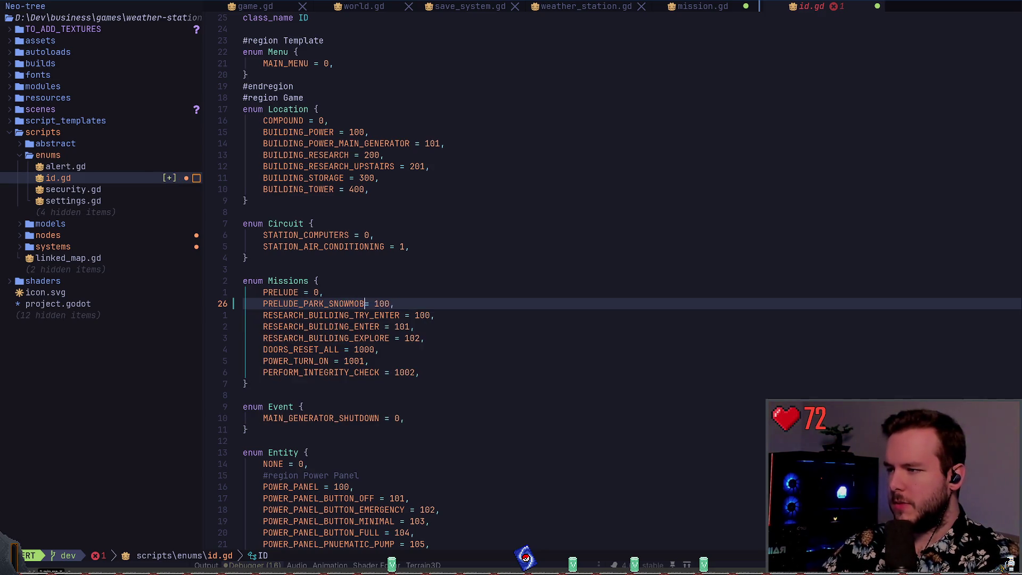
Give PRELUDE_PARK_SNOWMOBILE the value 1, then switch to the mission.gd buffer.
{"action": "key", "text": "Escape"}
{"action": "key", "text": "w"}
{"action": "key", "text": "w"}
{"action": "type", "text": "ciw1"}
{"action": "key", "text": "Escape"}
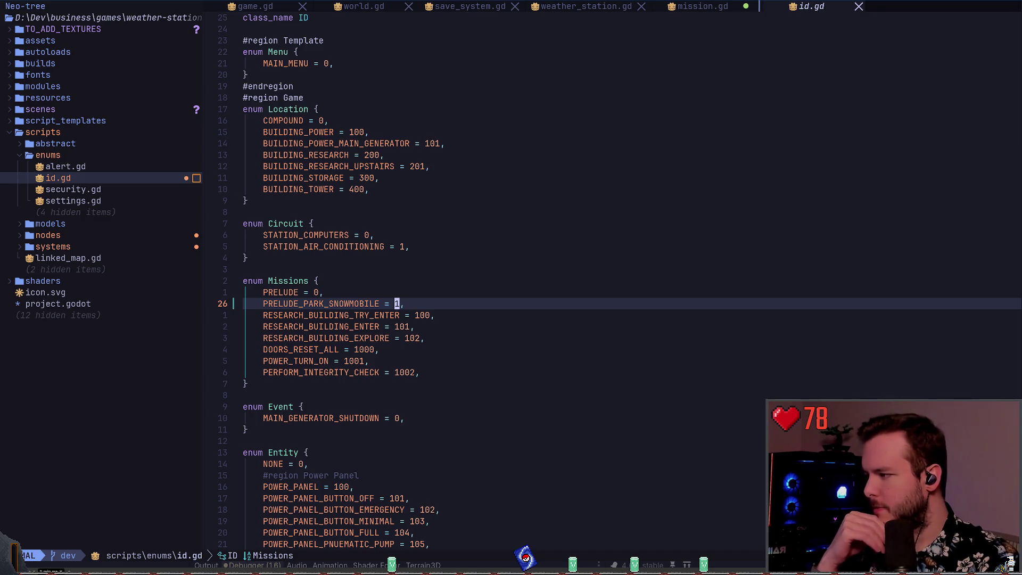
{"action": "left_click", "coordinate": [432, 304]}
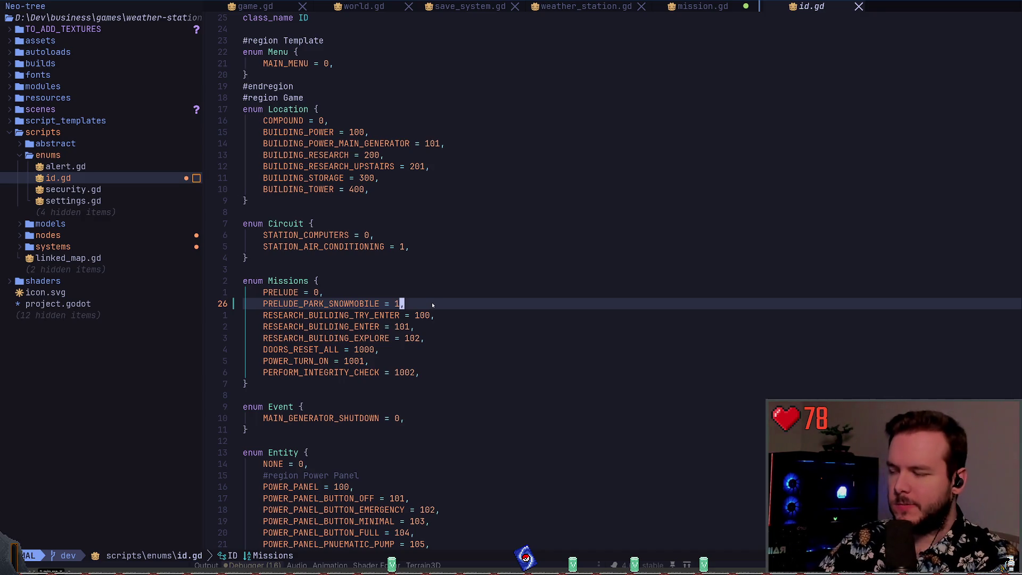
{"action": "key", "text": "shift+h"}
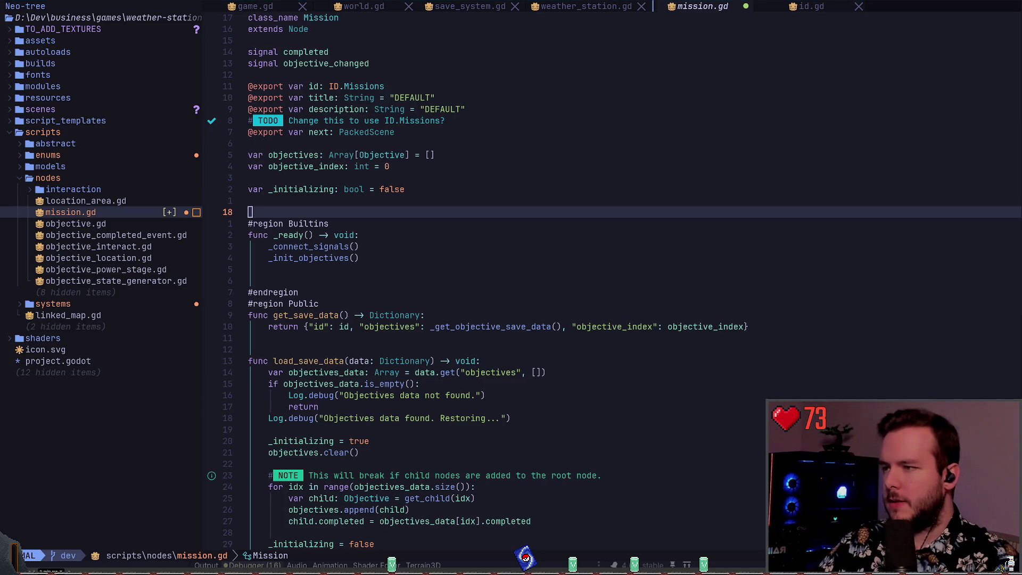
Switch from Neovim to the Godot editor so it reloads id.gd.
{"action": "key", "text": "alt+Tab"}
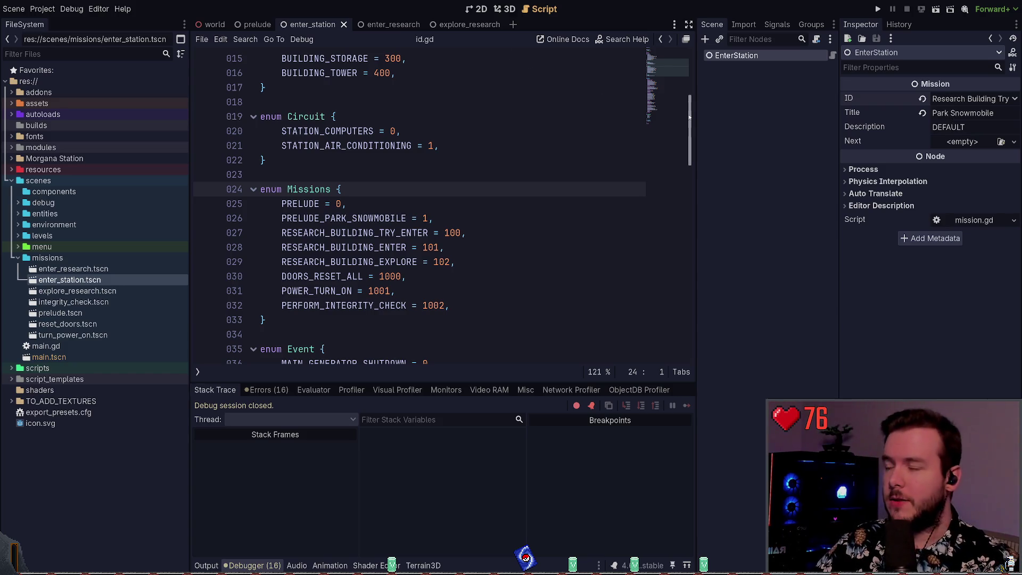
Save the enter_station scene with its ID set to Prelude Park Snowmobile.
{"action": "key", "text": "alt+Tab"}
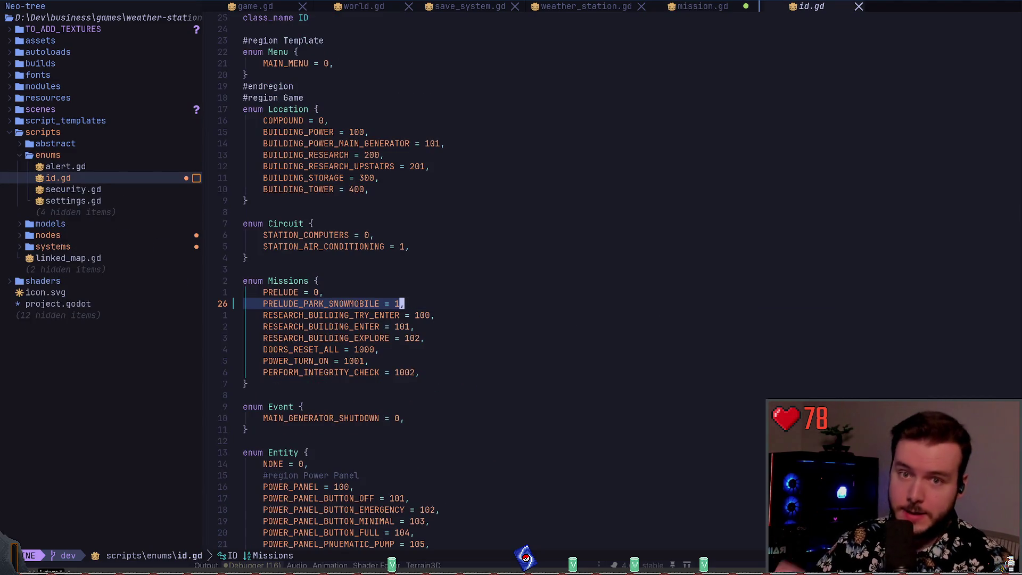
{"action": "key", "text": "alt+Tab"}
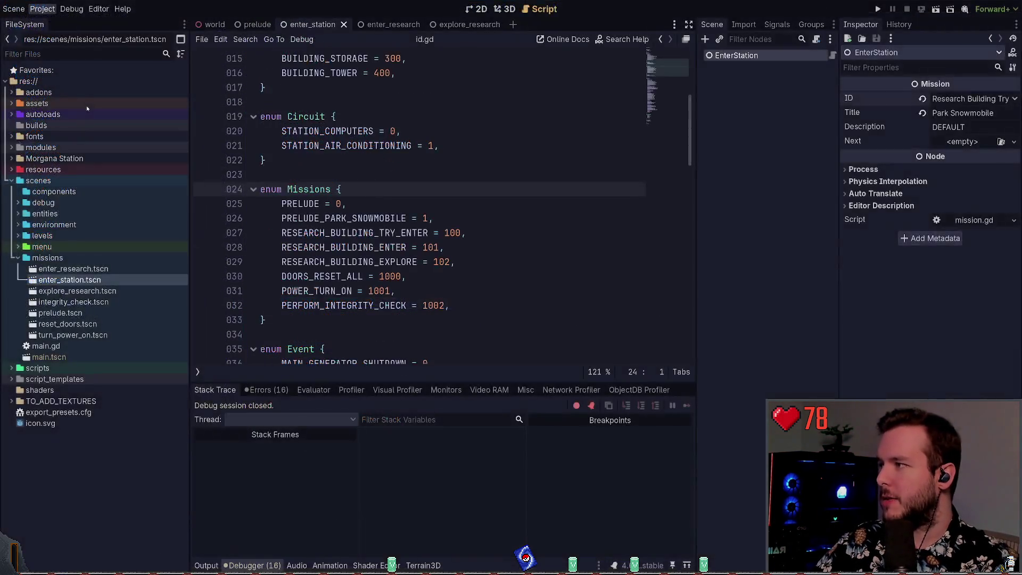
{"action": "key", "text": "alt+Tab"}
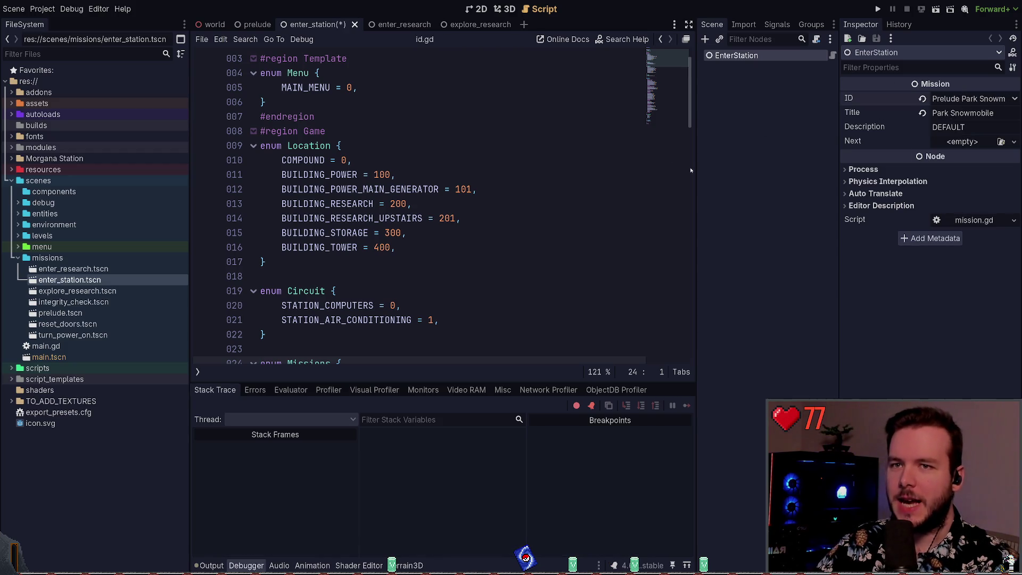
{"action": "key", "text": "ctrl+s"}
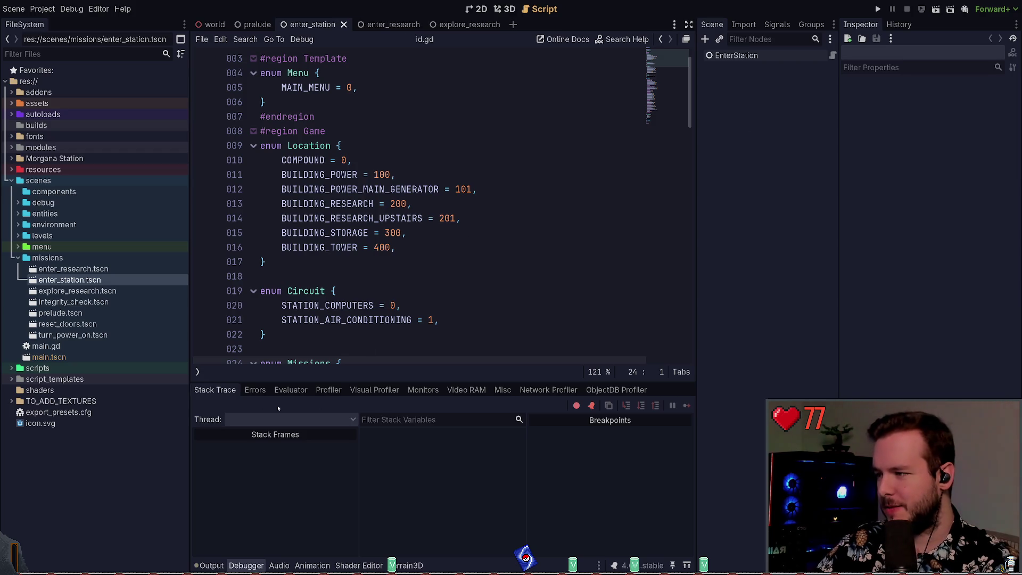
Check the messages in the Output log, then return to Neovim.
{"action": "left_click", "coordinate": [212, 565]}
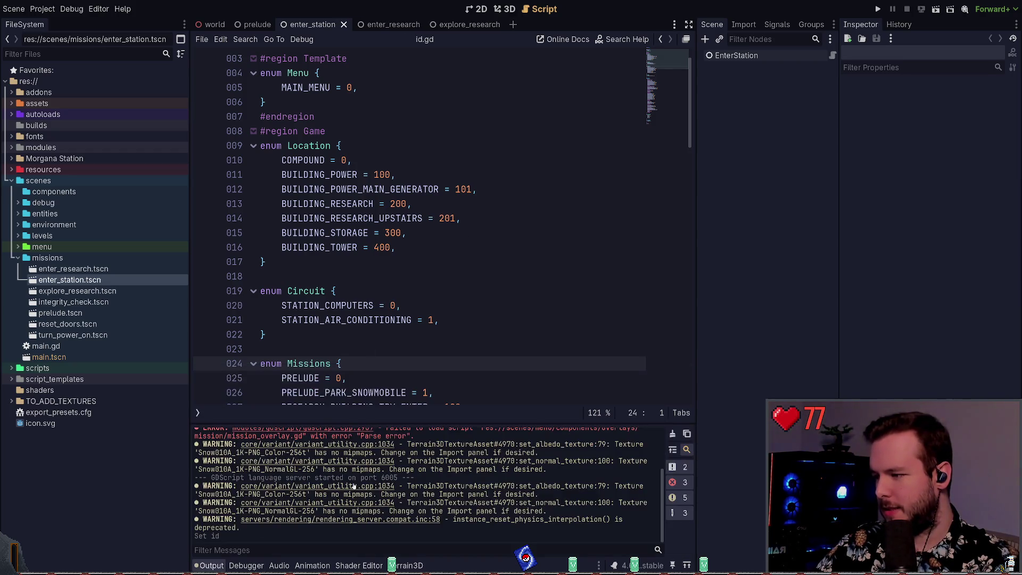
{"action": "scroll", "coordinate": [522, 494], "scroll_direction": "up", "scroll_amount": 3}
{"action": "scroll", "coordinate": [427, 479], "scroll_direction": "down", "scroll_amount": 3}
{"action": "left_click", "coordinate": [446, 307]}
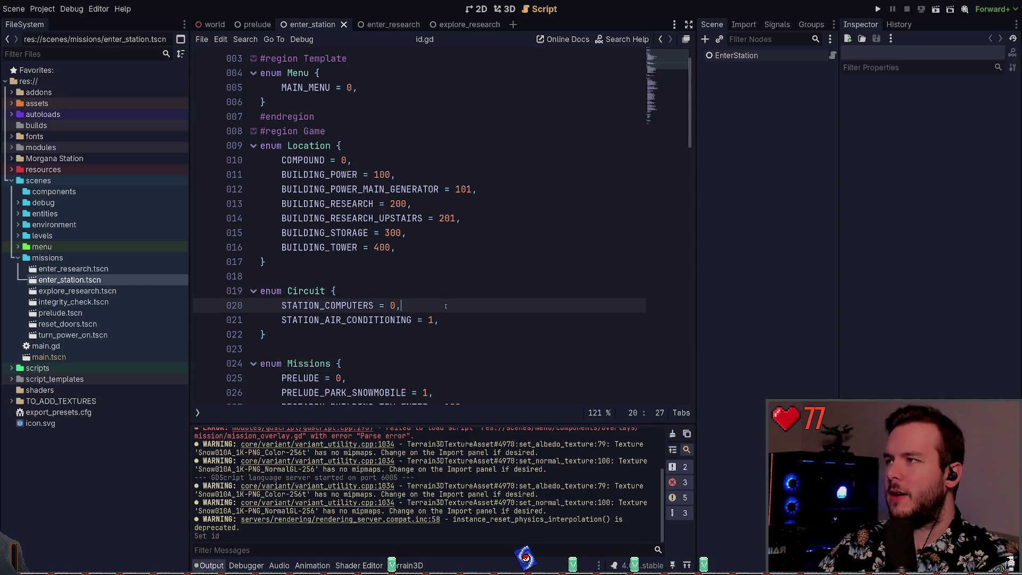
{"action": "key", "text": "alt+Tab"}
{"action": "key", "text": "space"}
Open mission_overlay.gd with the fuzzy file finder.
{"action": "key", "text": "f"}
{"action": "key", "text": "f"}
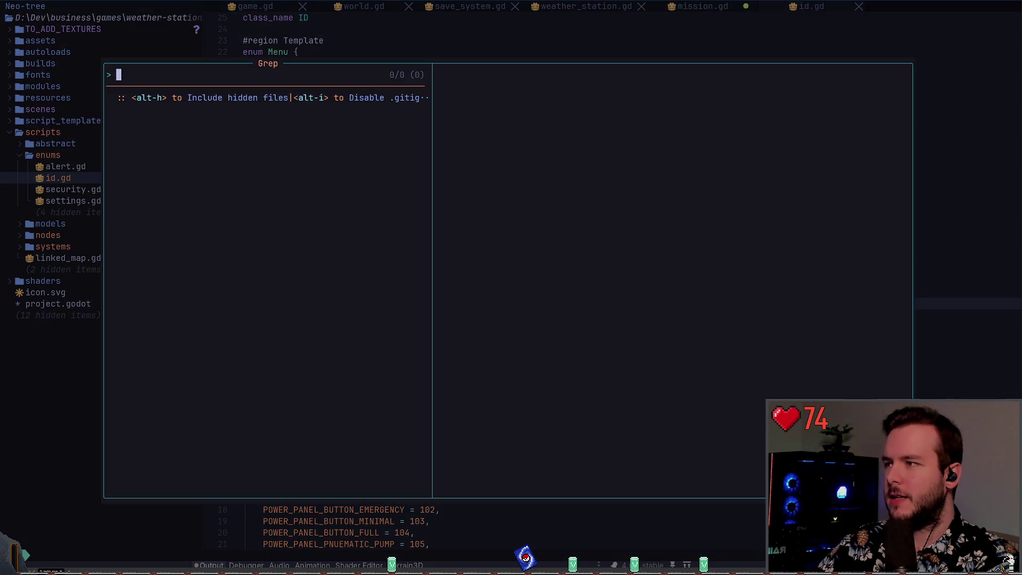
{"action": "key", "text": "Escape"}
{"action": "key", "text": "space"}
{"action": "key", "text": "f"}
{"action": "key", "text": "f"}
{"action": "type", "text": "misino"}
{"action": "key", "text": "BackSpace"}
{"action": "key", "text": "BackSpace"}
{"action": "key", "text": "BackSpace"}
{"action": "type", "text": "soin_o"}
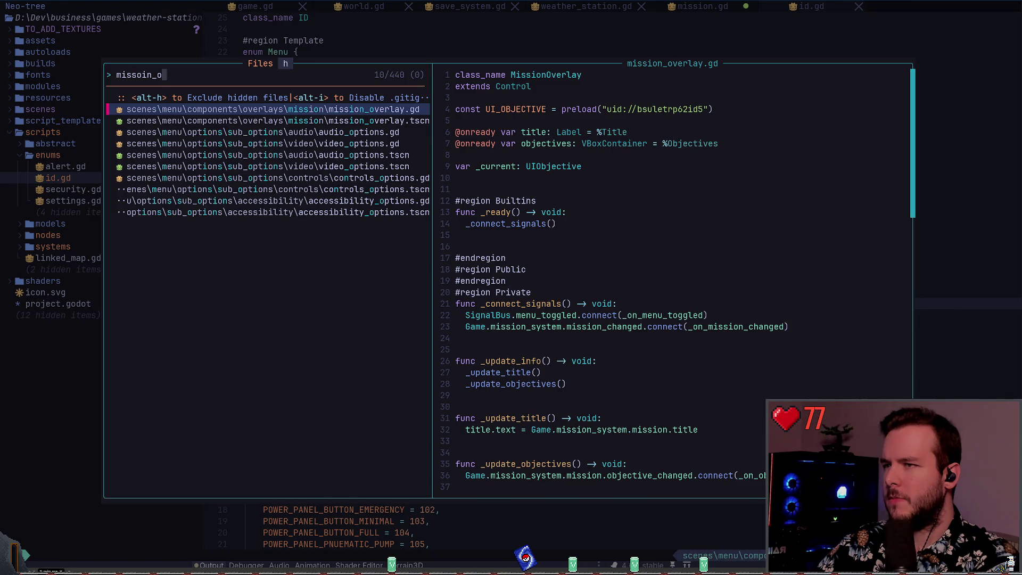
{"action": "key", "text": "Return"}
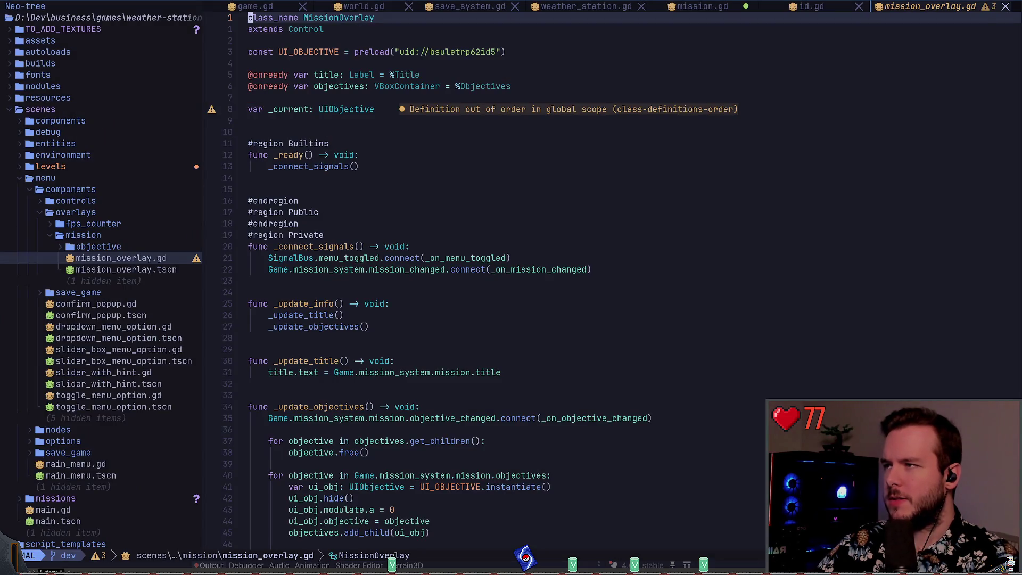
Jump back through mission.gd and id.gd, then switch to the Godot editor.
{"action": "key", "text": "j"}
{"action": "key", "text": "j"}
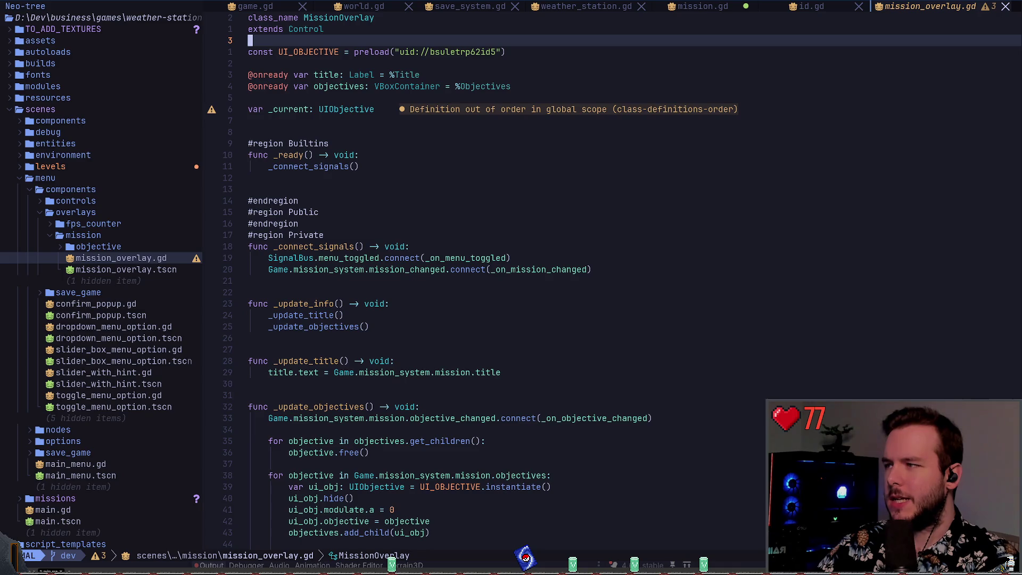
{"action": "key", "text": "ctrl+o"}
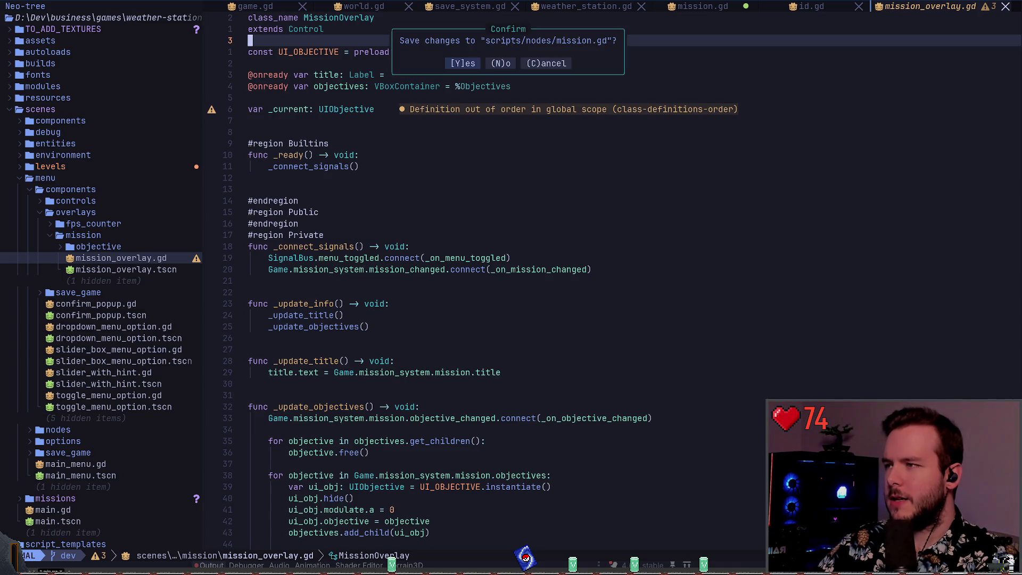
{"action": "key", "text": "n"}
{"action": "key", "text": "ctrl+o"}
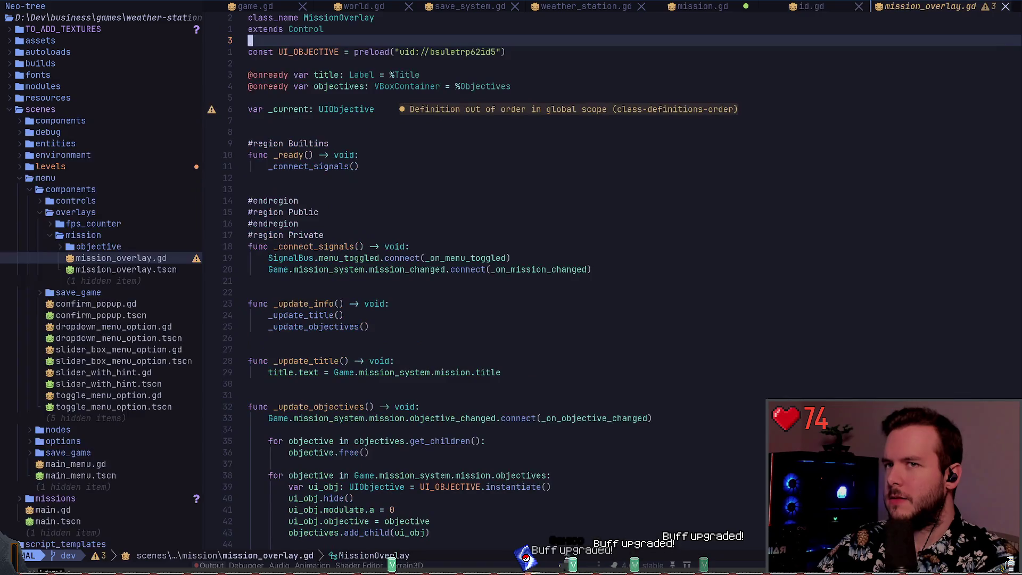
{"action": "key", "text": "ctrl+o"}
{"action": "key", "text": "alt+Tab"}
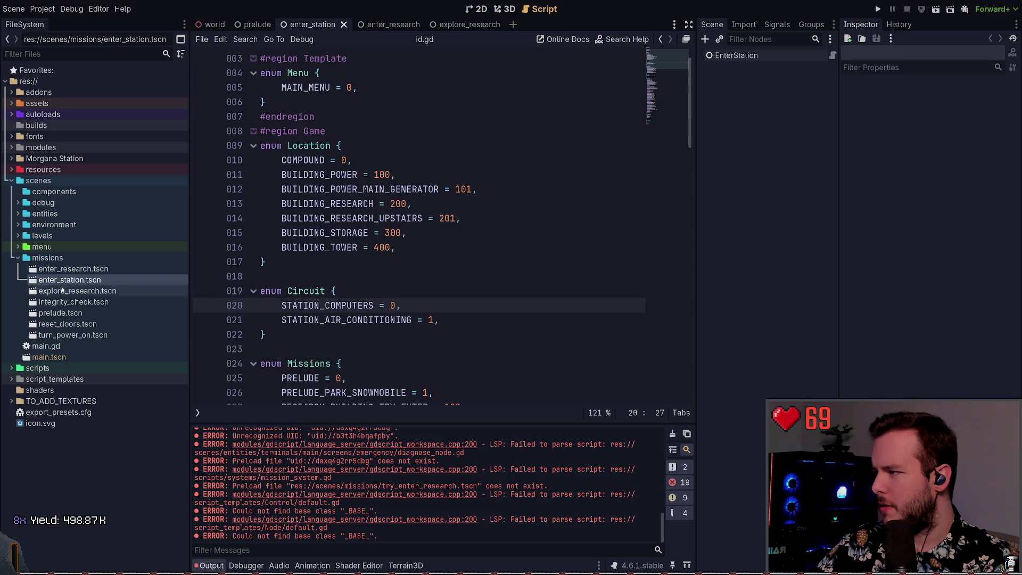
Select prelude.tscn, view the enter_research scene tab, and return to Neovim.
{"action": "left_click", "coordinate": [63, 313]}
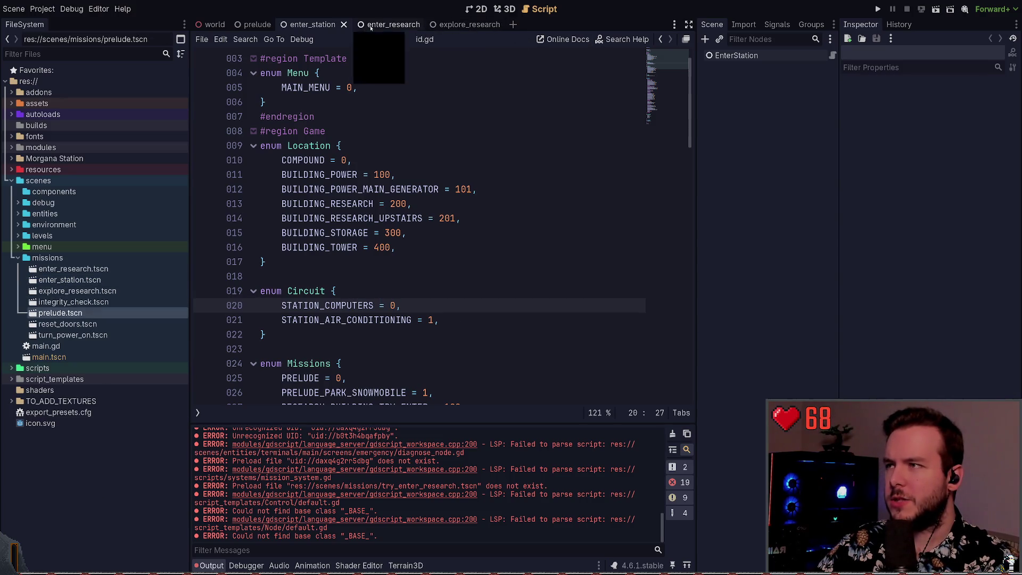
{"action": "left_click", "coordinate": [386, 25]}
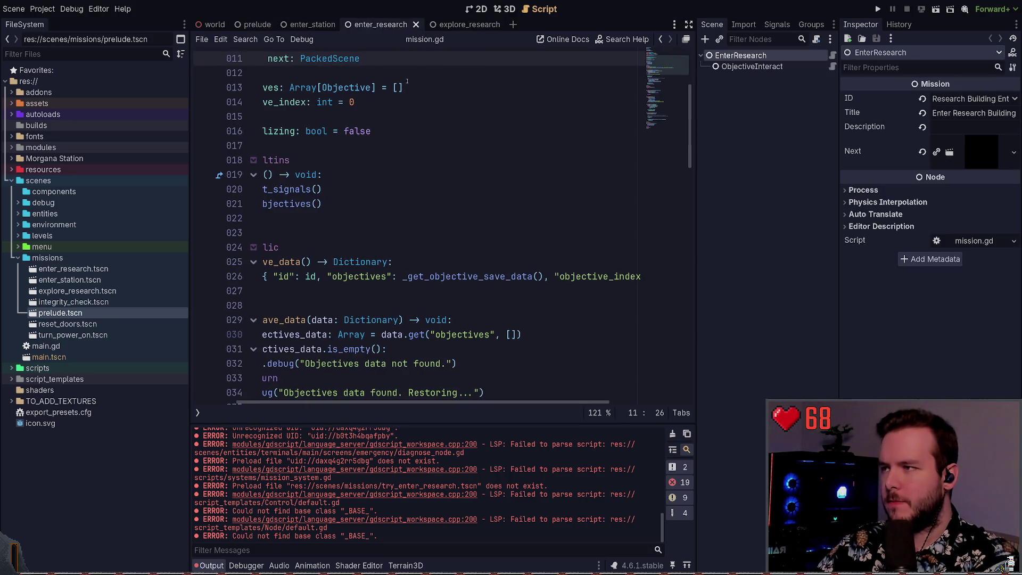
{"action": "key", "text": "alt+Tab"}
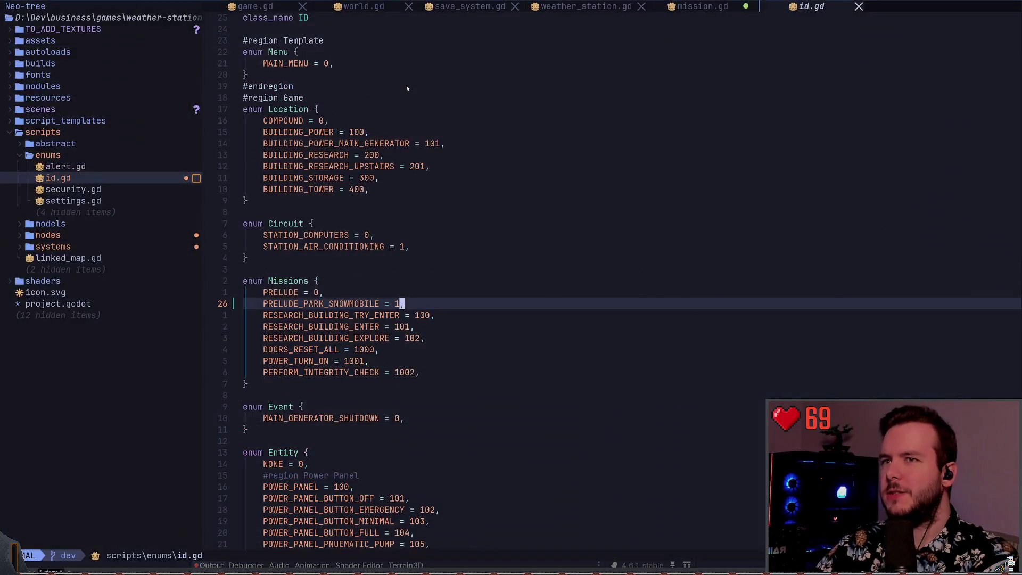
Replace the UI_OBJECTIVE preload uid in mission_overlay.gd with uid://lohuwius1obj and save.
{"action": "key", "text": "space"}
{"action": "key", "text": "space"}
{"action": "type", "text": "mission_ov"}
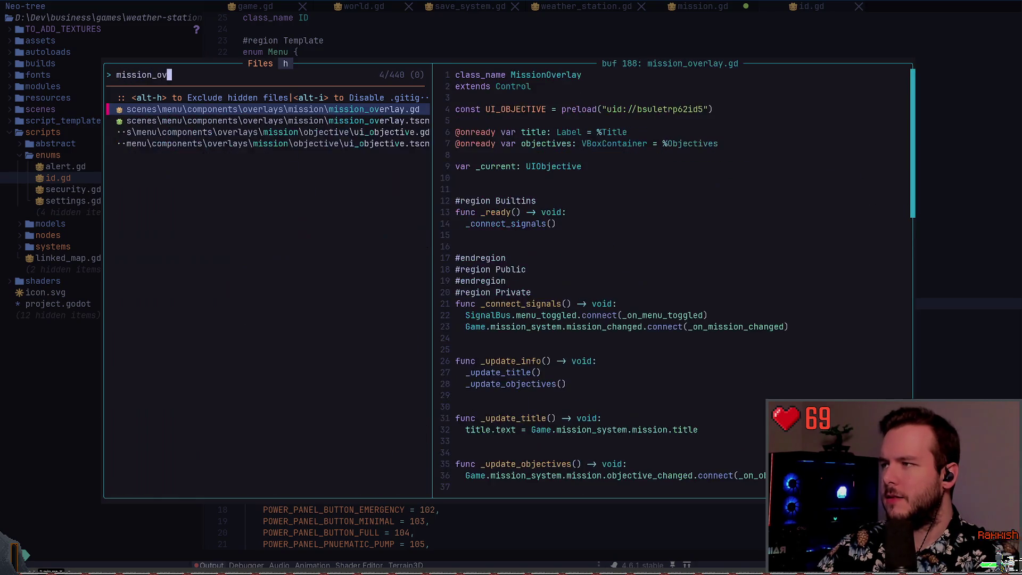
{"action": "key", "text": "Return"}
{"action": "key", "text": "j"}
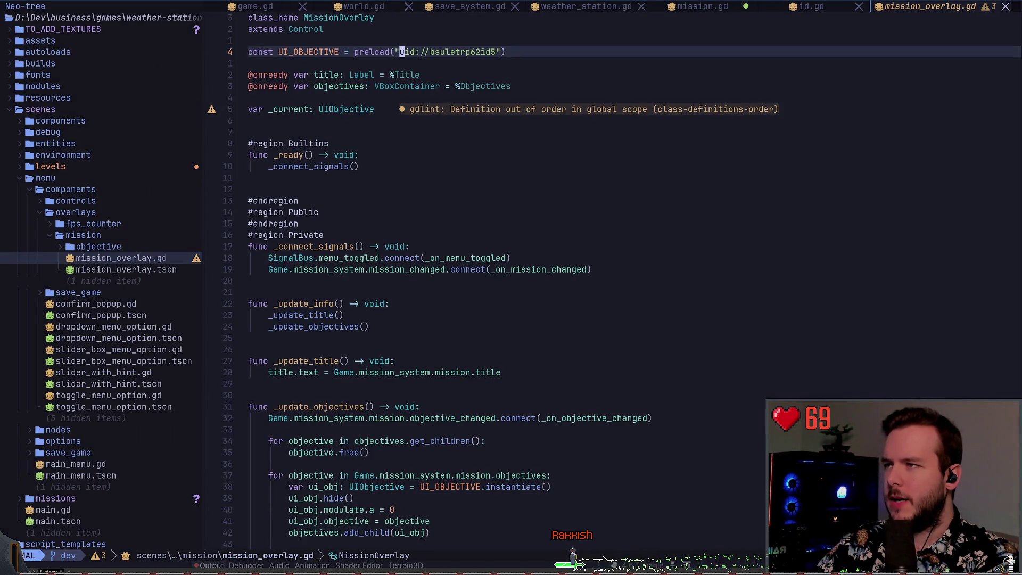
{"action": "key", "text": "f"}
{"action": "key", "text": "u"}
{"action": "key", "text": "v"}
{"action": "key", "text": "i"}
{"action": "key", "text": "quotedbl"}
{"action": "key", "text": "p"}
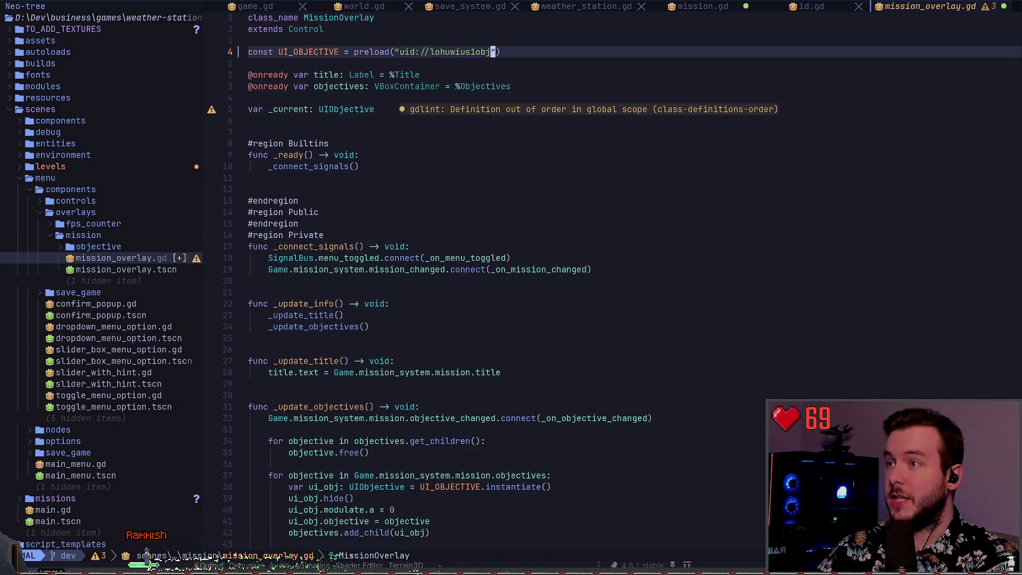
{"action": "key", "text": "ctrl+s"}
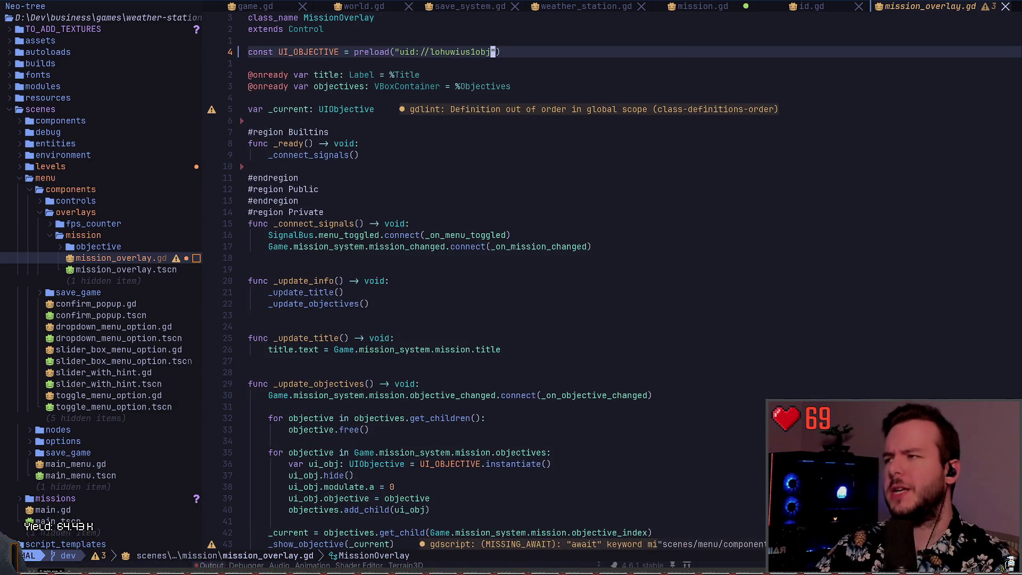
Glance at the mission preload list in Godot, then return to weather_station.gd in Neovim.
{"action": "key", "text": "alt+Tab"}
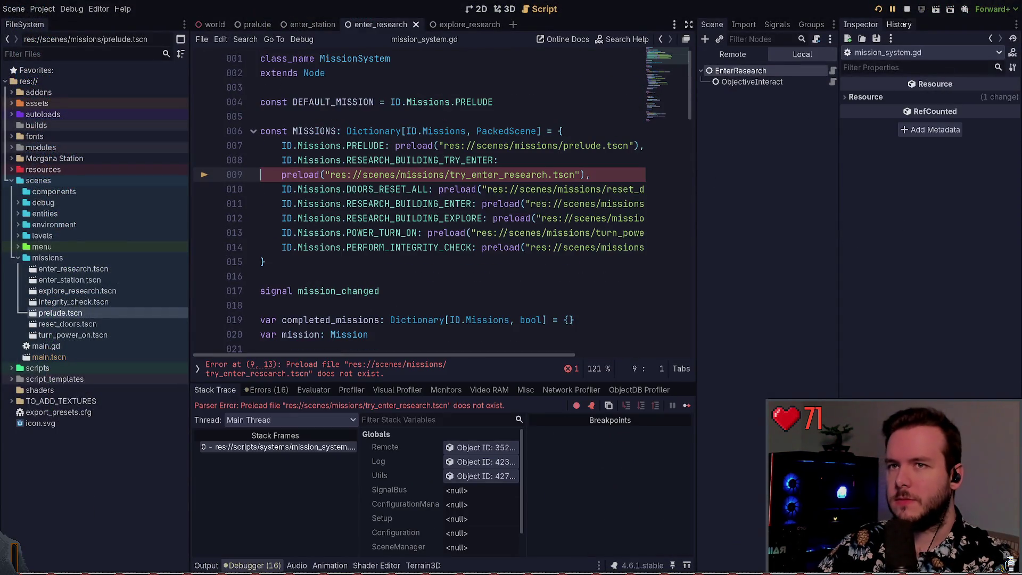
{"action": "left_click", "coordinate": [412, 189]}
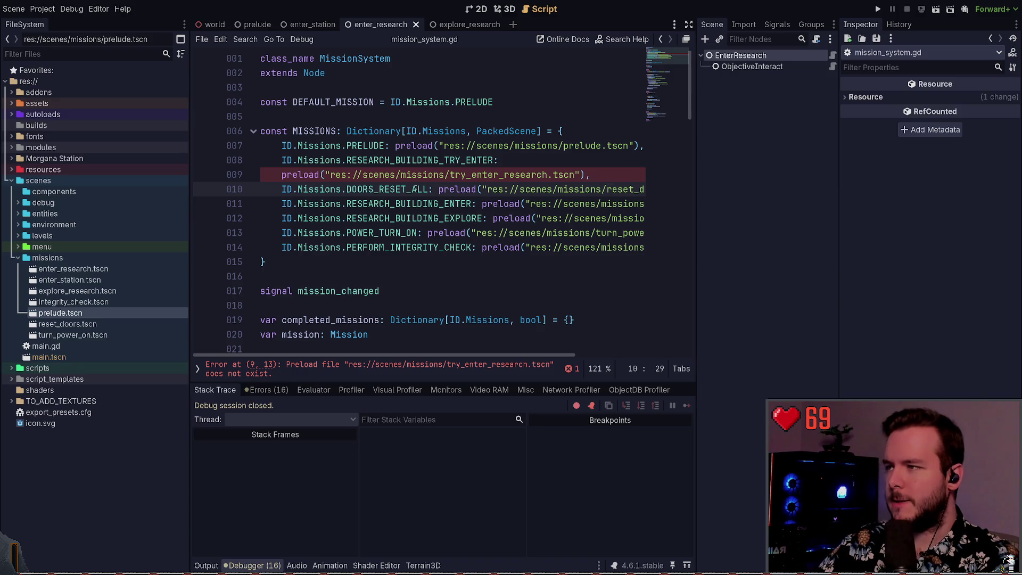
{"action": "key", "text": "alt+Tab"}
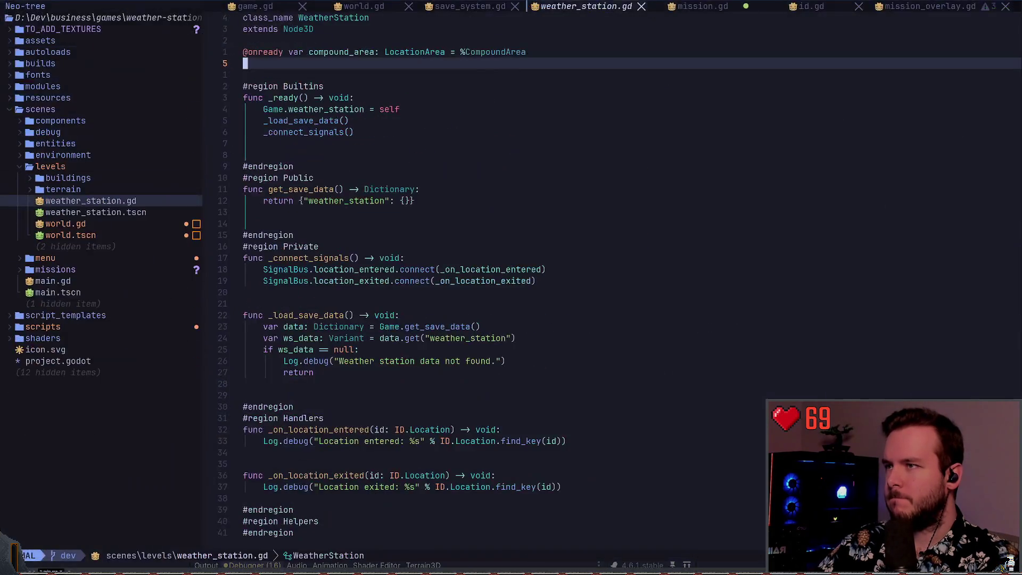
Jump back from weather_station.gd to game.gd and move down to the _reset_state() call.
{"action": "key", "text": "j"}
{"action": "key", "text": "j"}
{"action": "key", "text": "j"}
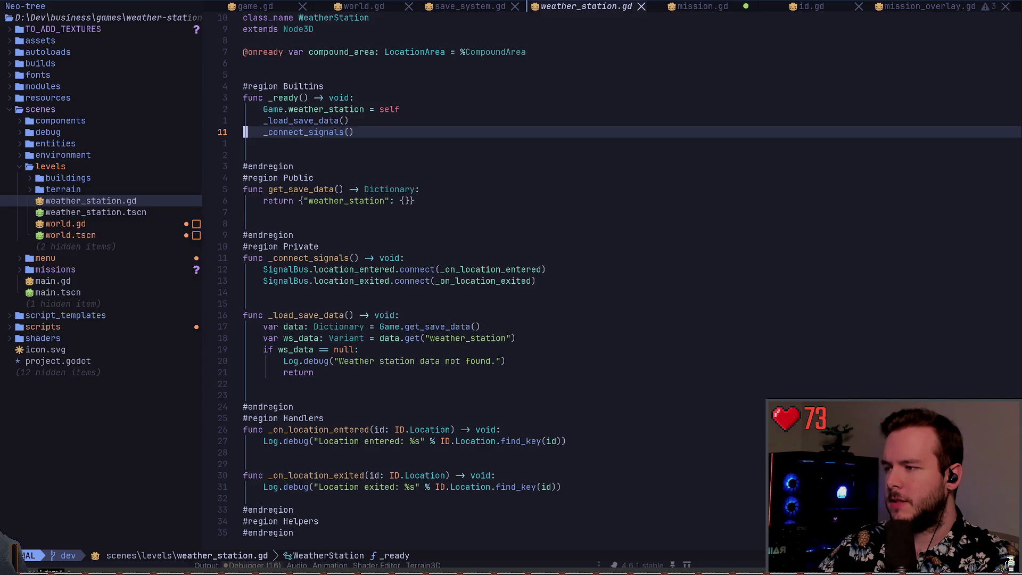
{"action": "type", "text": ":"}
{"action": "key", "text": "Escape"}
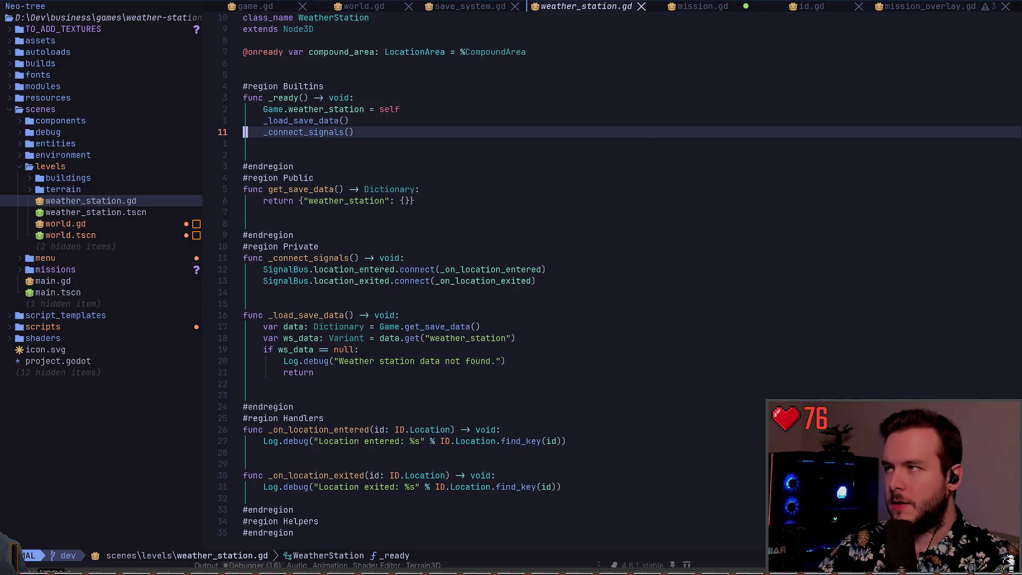
{"action": "key", "text": "ctrl+o"}
{"action": "key", "text": "ctrl+o"}
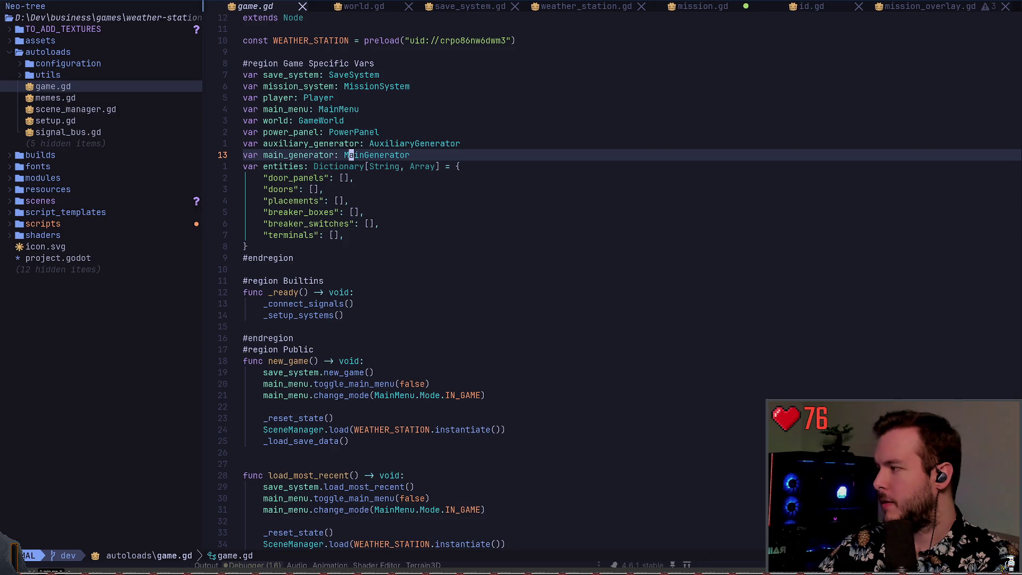
{"action": "key", "text": "ctrl+d"}
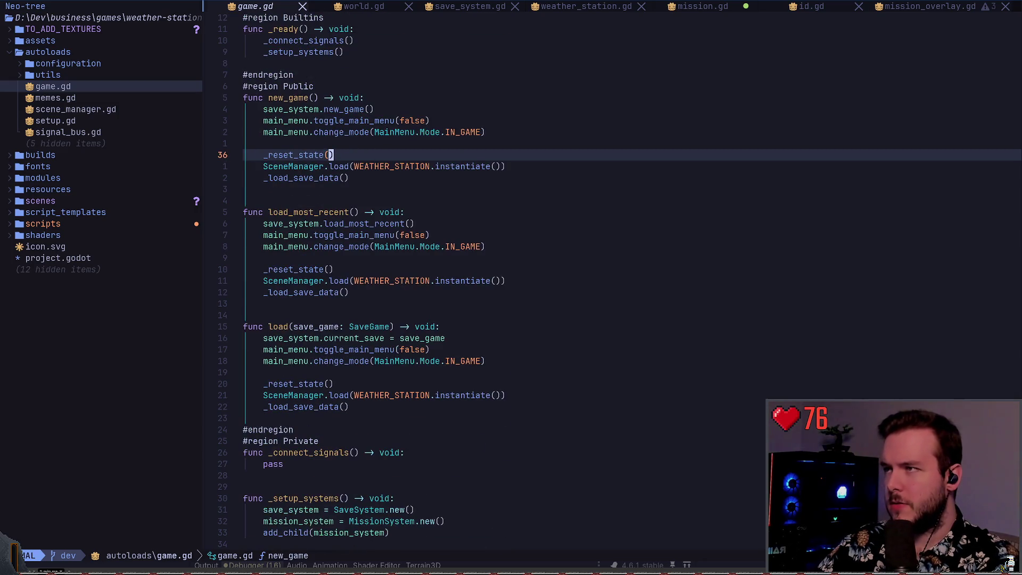
{"action": "key", "text": "z"}
{"action": "key", "text": "z"}
{"action": "key", "text": "space"}
Open mission.gd from the file finder and read through its signals and objectives check.
{"action": "key", "text": "f"}
{"action": "key", "text": "f"}
{"action": "type", "text": "mission"}
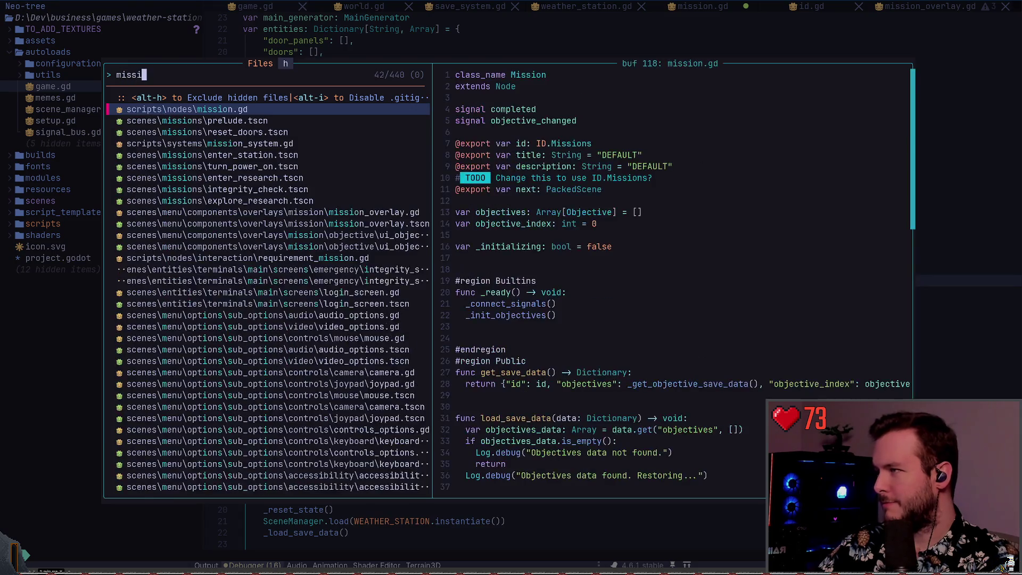
{"action": "key", "text": "Return"}
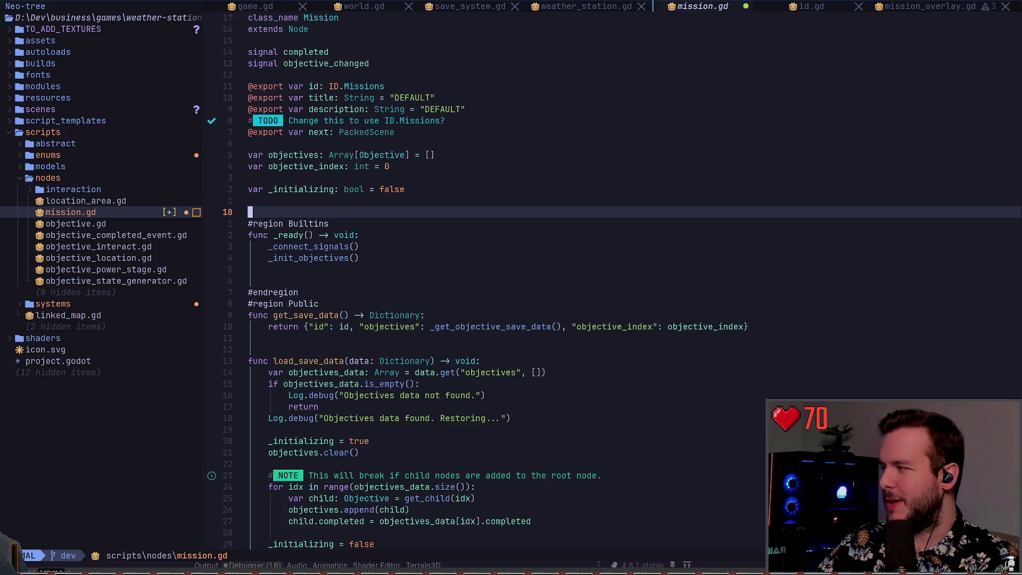
{"action": "key", "text": "j"}
{"action": "key", "text": "j"}
{"action": "key", "text": "j"}
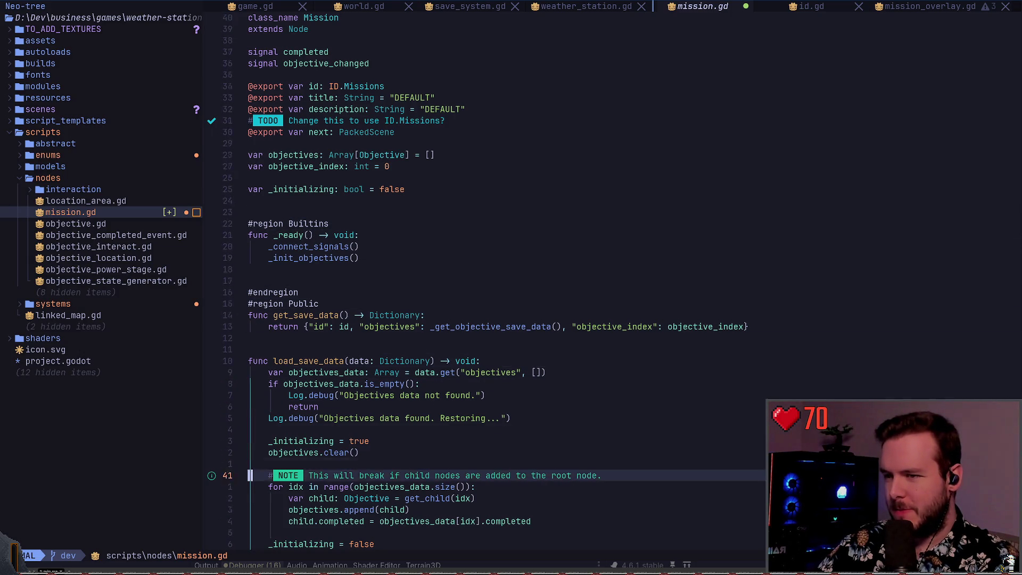
{"action": "key", "text": "k"}
{"action": "key", "text": "k"}
{"action": "key", "text": "k"}
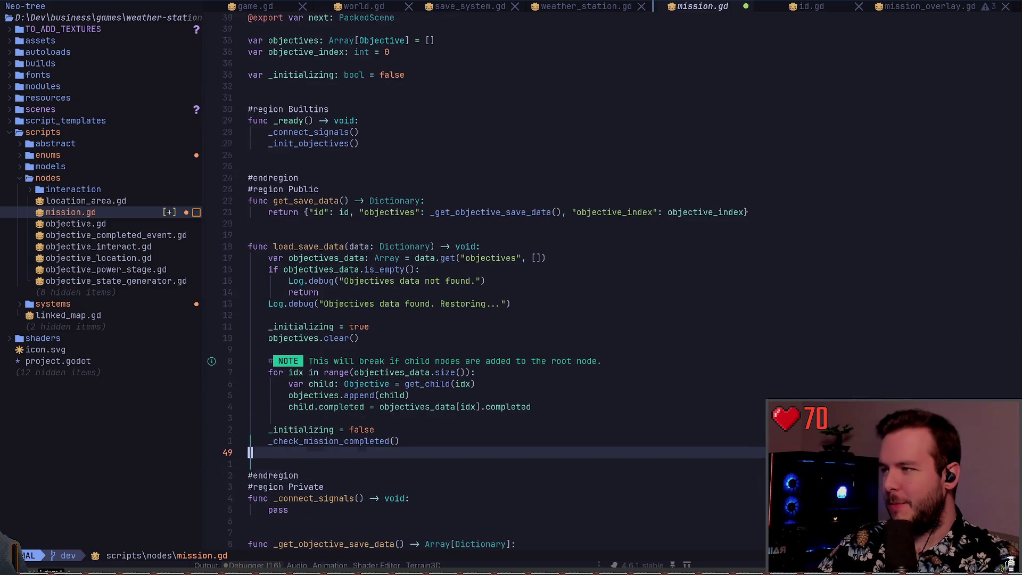
{"action": "key", "text": "k"}
{"action": "key", "text": "k"}
{"action": "key", "text": "k"}
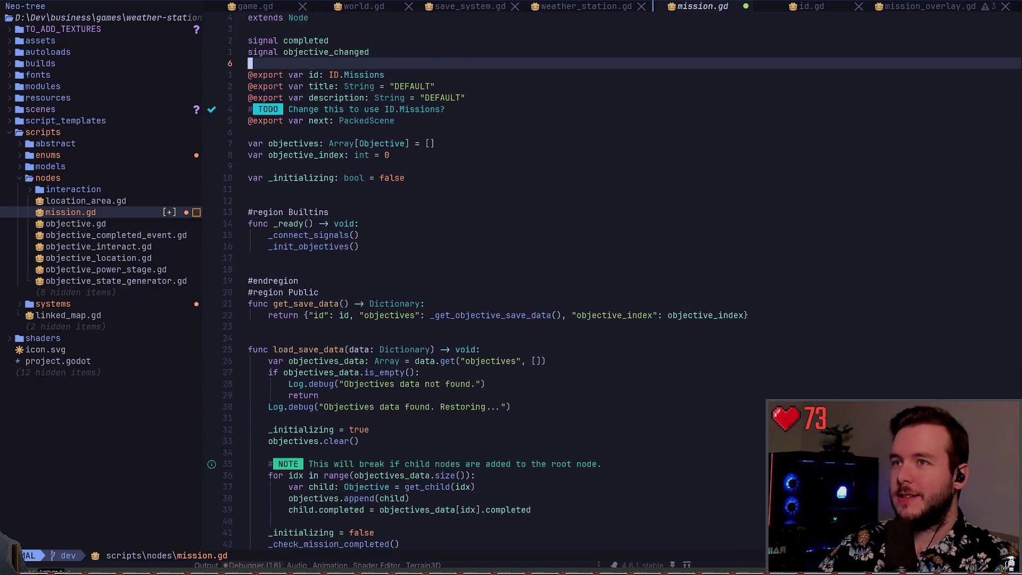
Close the mission.gd buffer with :q, returning to game.gd.
{"action": "key", "text": "space"}
{"action": "key", "text": "b"}
{"action": "key", "text": "d"}
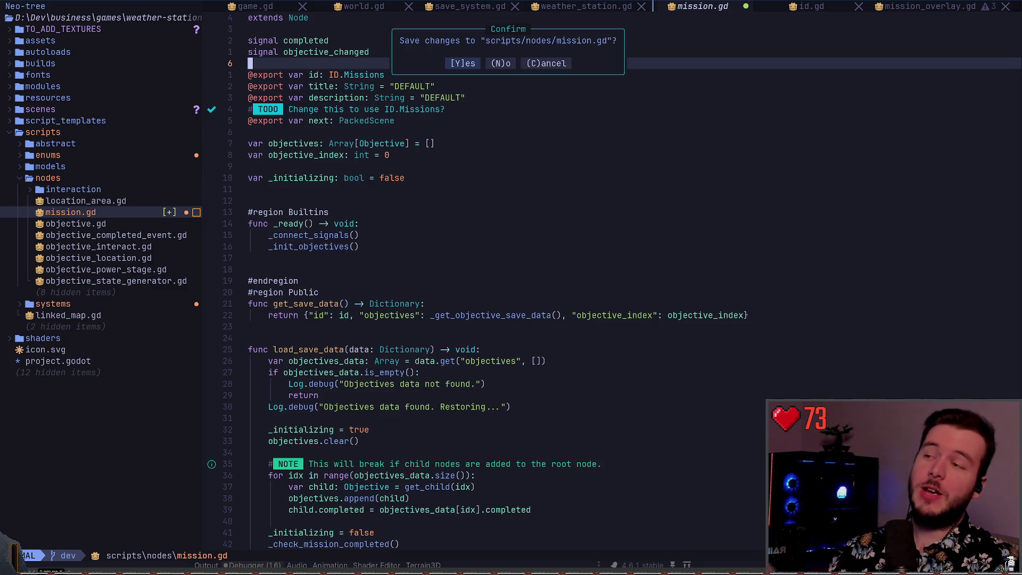
{"action": "key", "text": "Escape"}
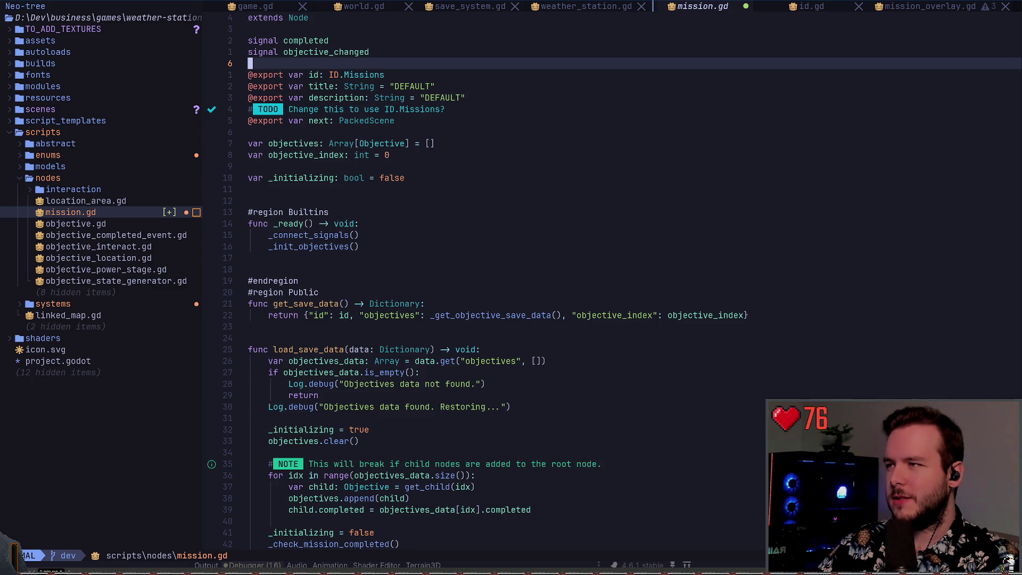
{"action": "key", "text": "colon"}
{"action": "type", "text": "q"}
{"action": "key", "text": "Return"}
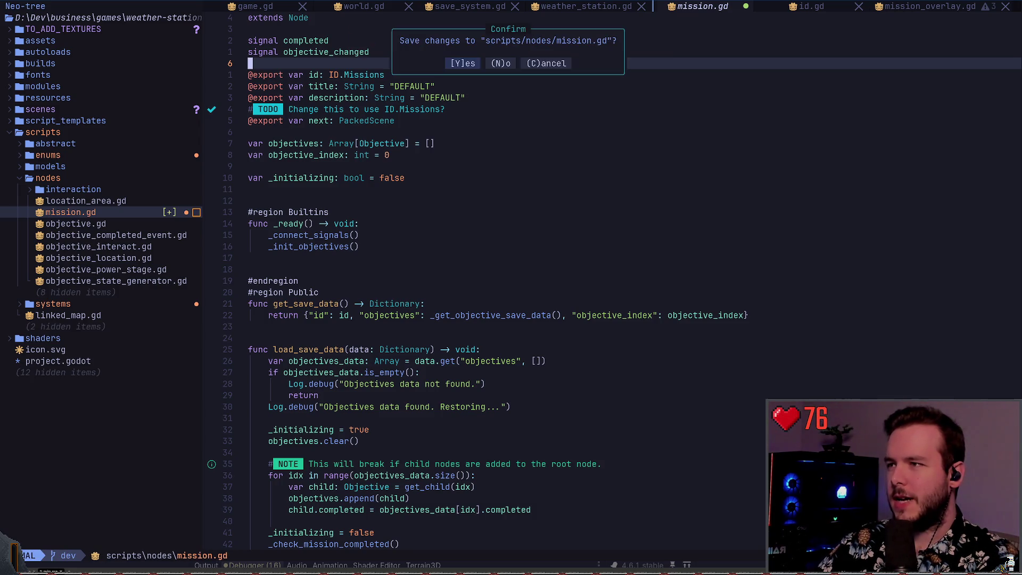
Save and close mission.gd, then open mission_system.gd from the project file finder.
{"action": "key", "text": "y"}
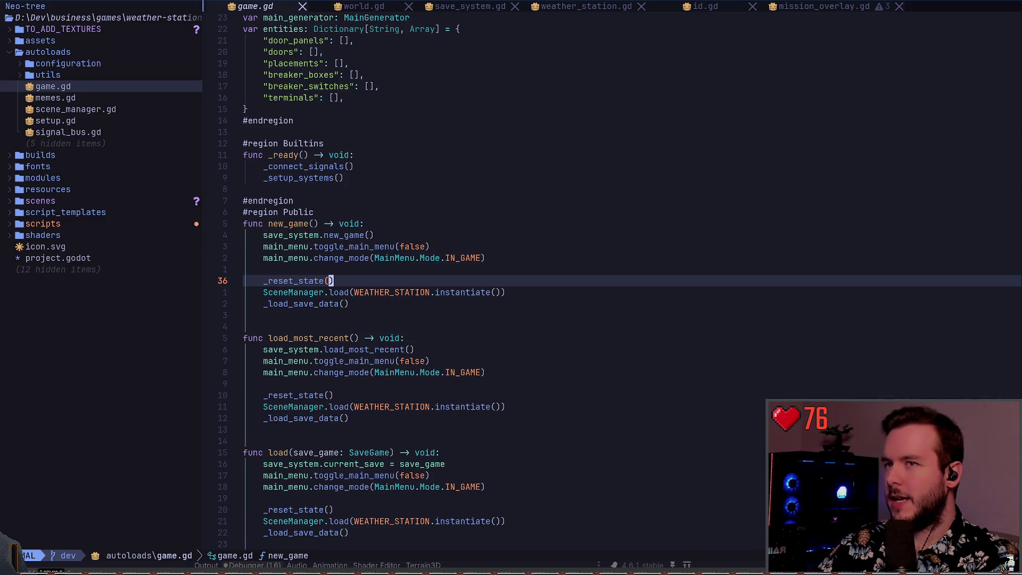
{"action": "key", "text": "space"}
{"action": "key", "text": "space"}
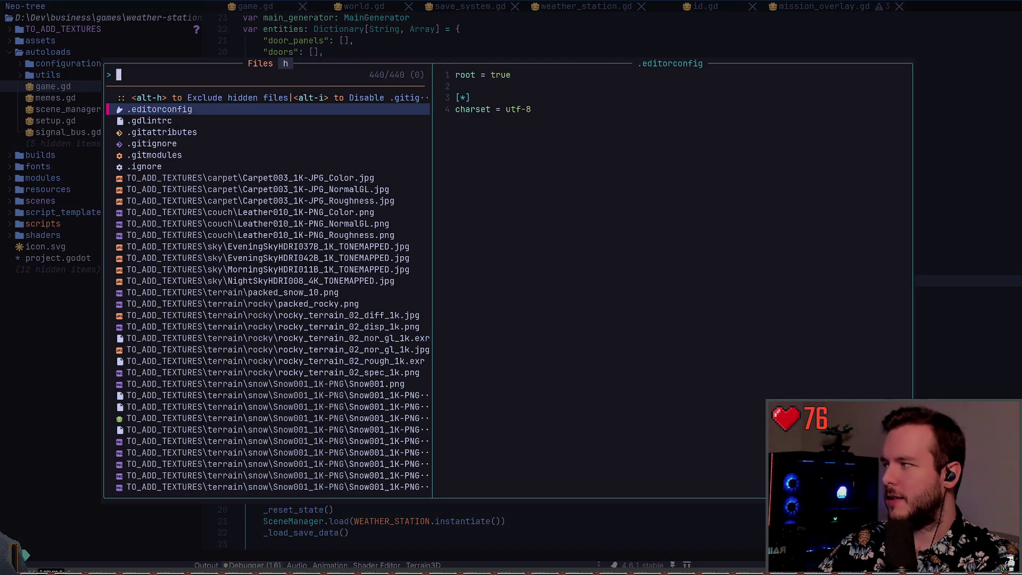
{"action": "type", "text": "missino"}
{"action": "key", "text": "BackSpace"}
{"action": "key", "text": "BackSpace"}
{"action": "type", "text": "o"}
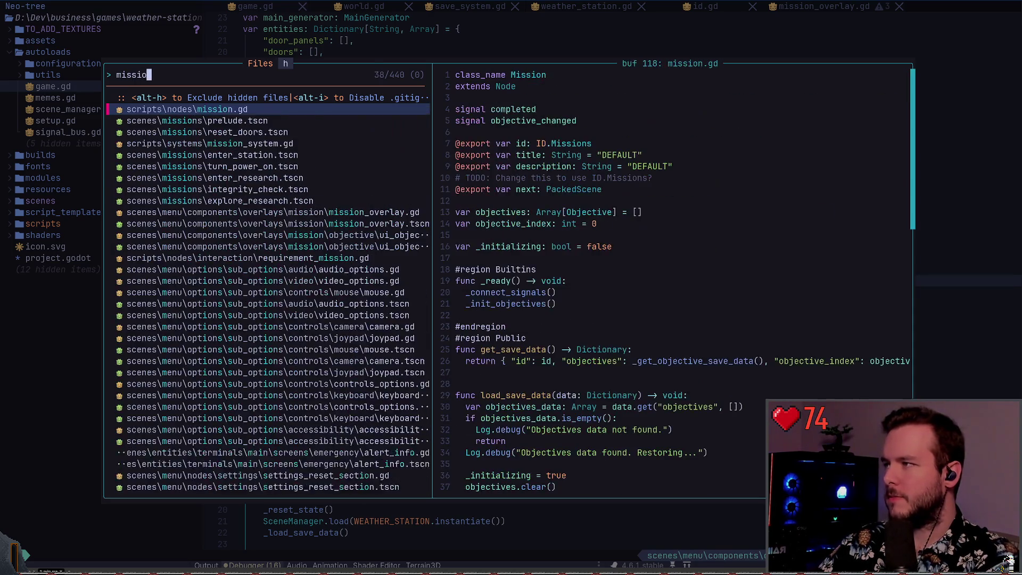
{"action": "type", "text": "n_systme"}
{"action": "key", "text": "BackSpace"}
{"action": "key", "text": "BackSpace"}
{"action": "key", "text": "Return"}
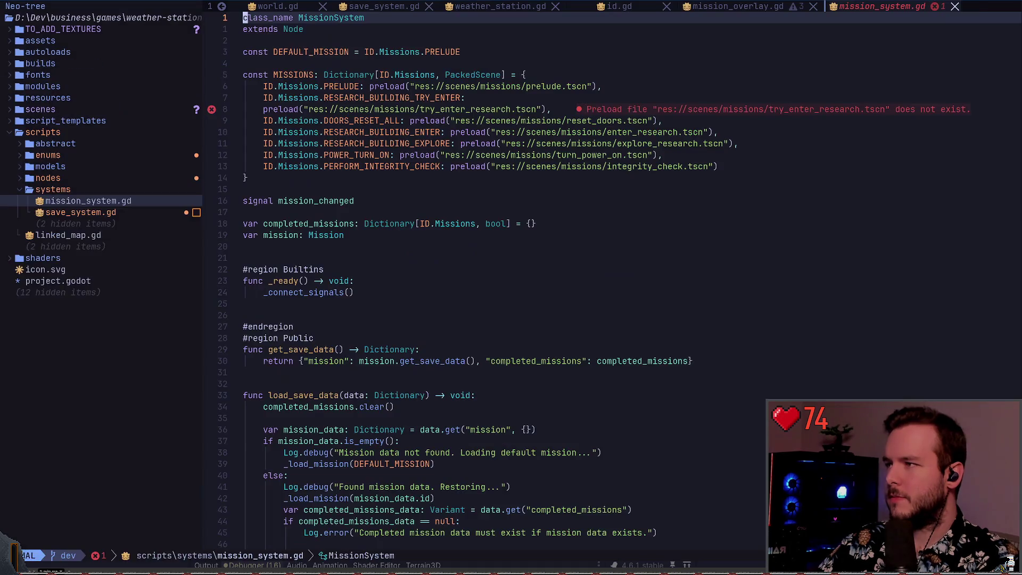
Delete the broken missing-file preload below the RESEARCH_BUILDING_TRY_ENTER entry, joining its comma back.
{"action": "key", "text": "j"}
{"action": "key", "text": "j"}
{"action": "key", "text": "j"}
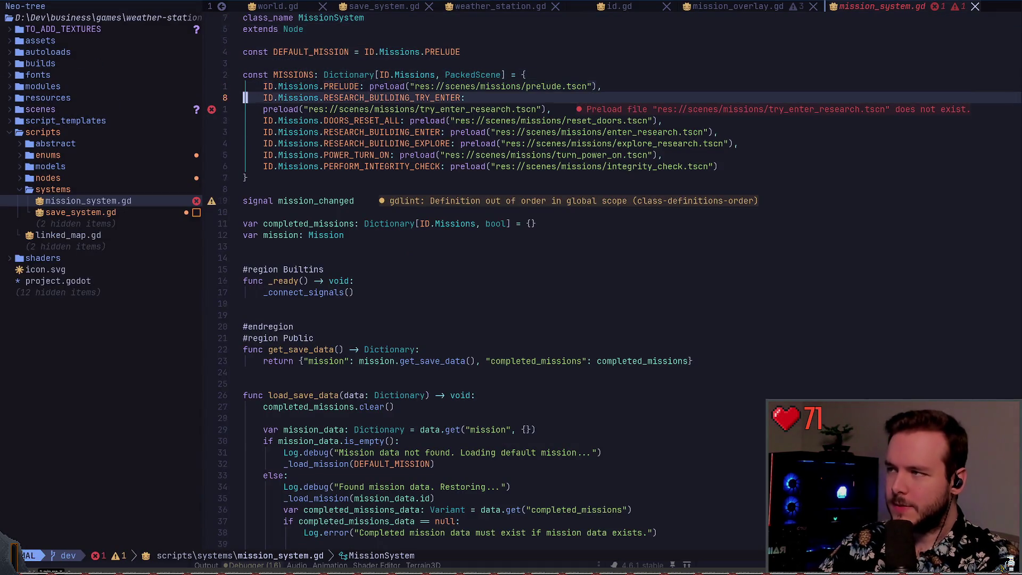
{"action": "key", "text": "j"}
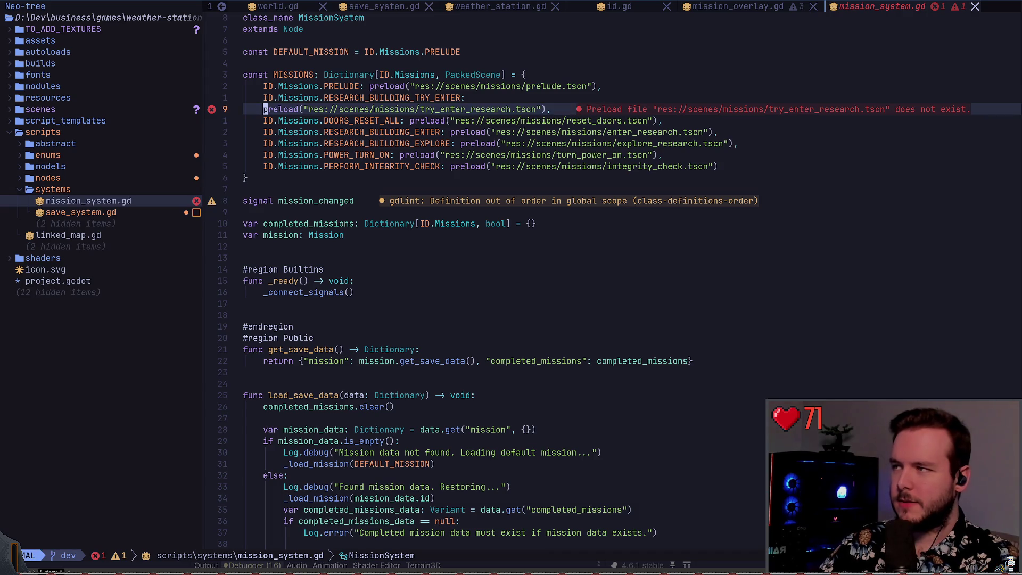
{"action": "key", "text": "c"}
{"action": "key", "text": "t"}
{"action": "key", "text": "comma"}
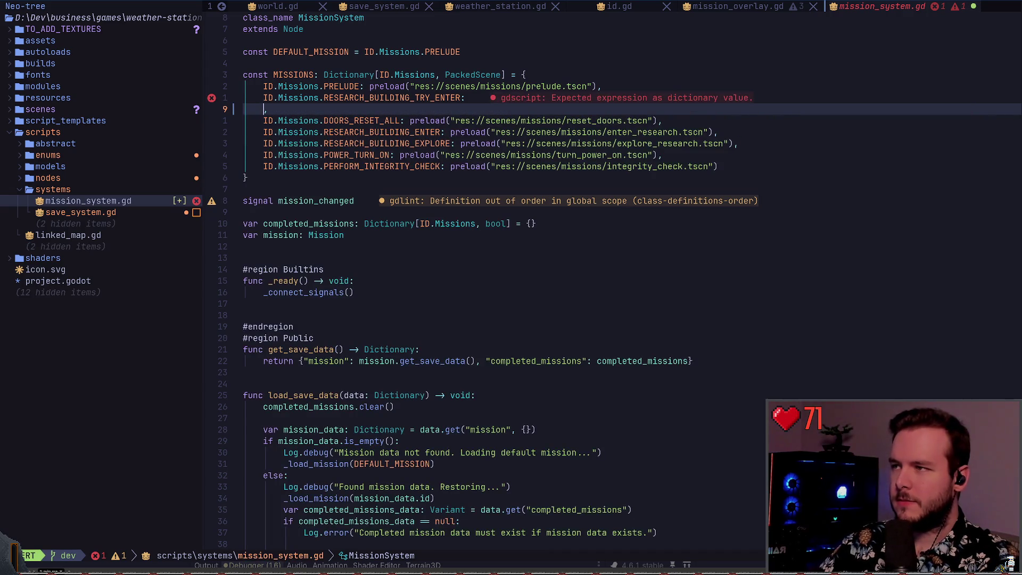
{"action": "key", "text": "BackSpace"}
{"action": "key", "text": "BackSpace"}
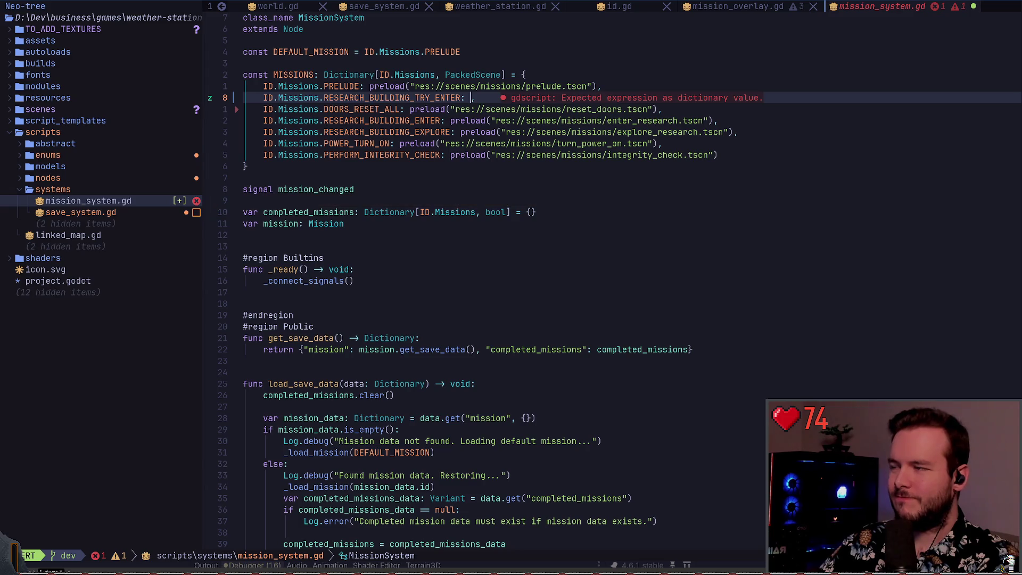
Rewrite the entry's preload to the suggested prelude.tscn path and save mission_system.gd.
{"action": "type", "text": "preload(\""}
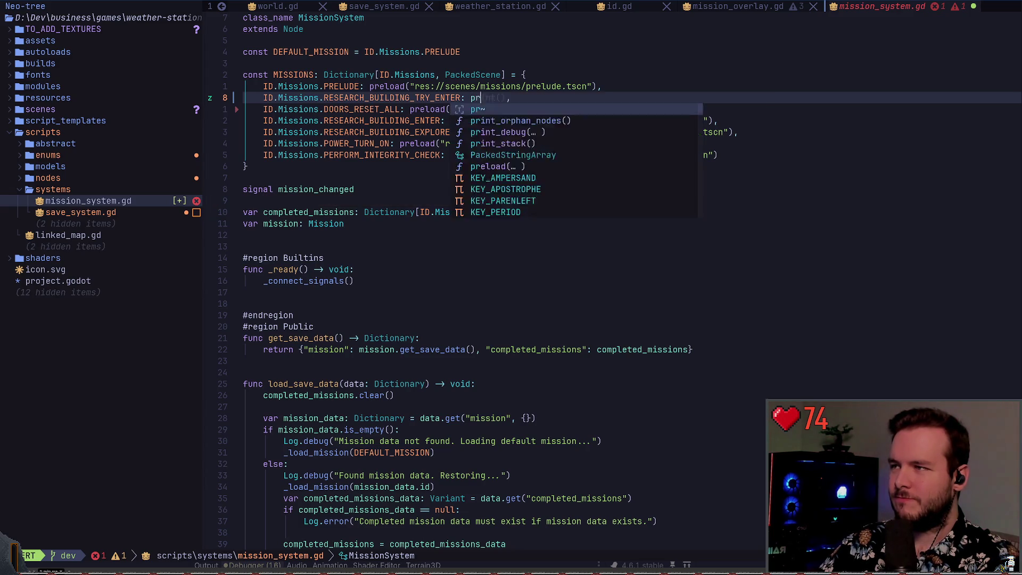
{"action": "key", "text": "ctrl+e"}
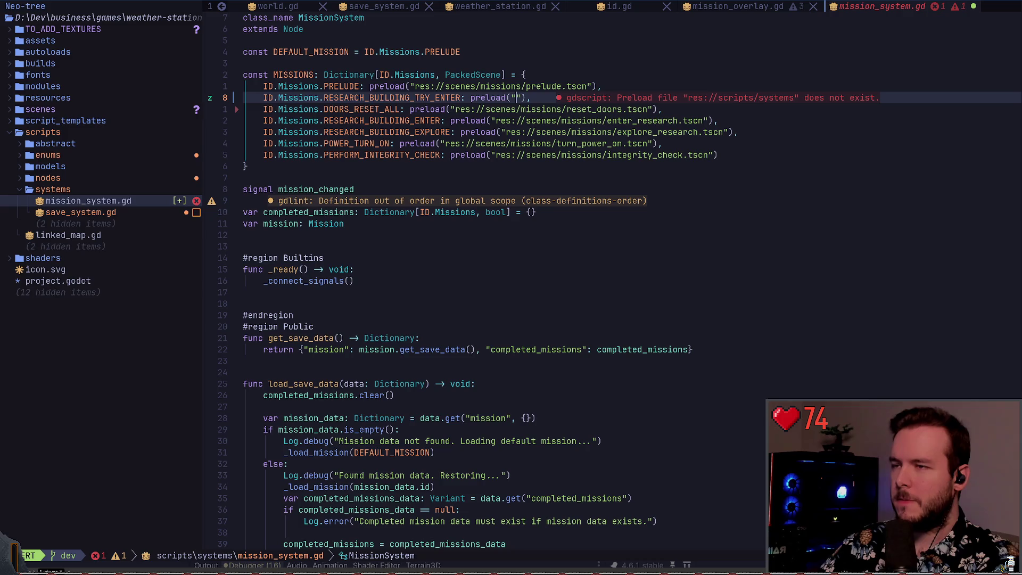
{"action": "type", "text": "re"}
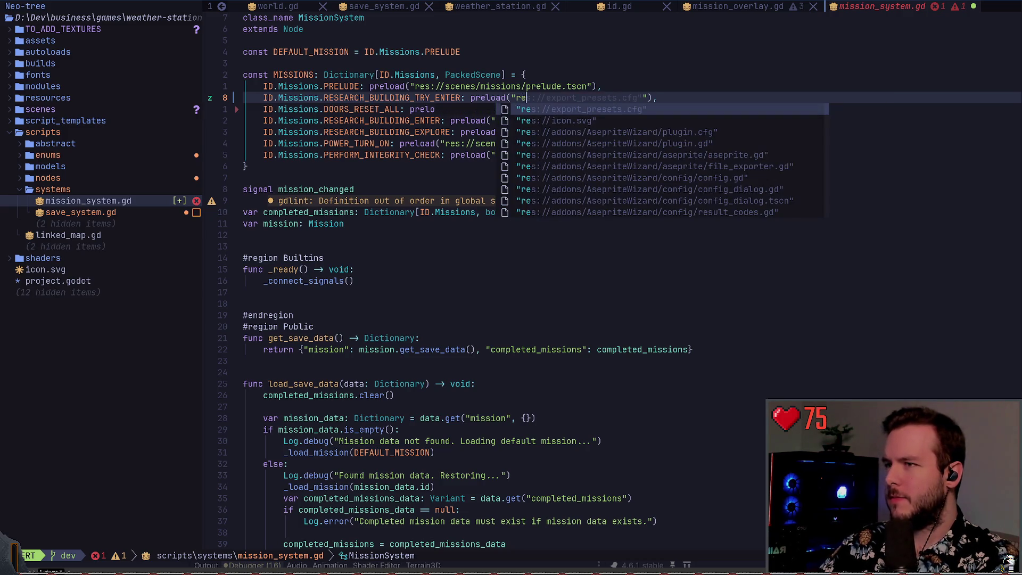
{"action": "key", "text": "BackSpace"}
{"action": "key", "text": "BackSpace"}
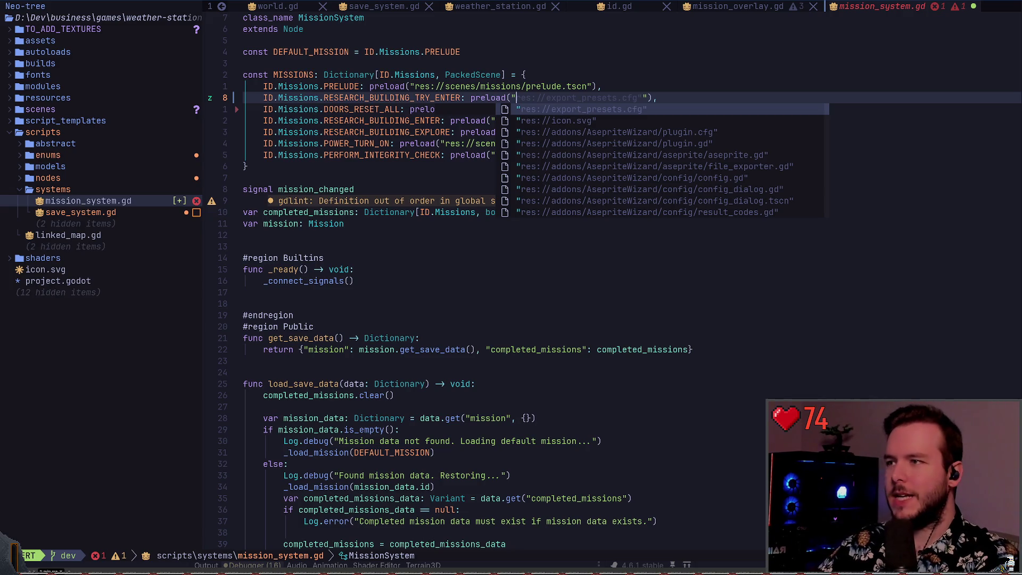
{"action": "type", "text": "prelude"}
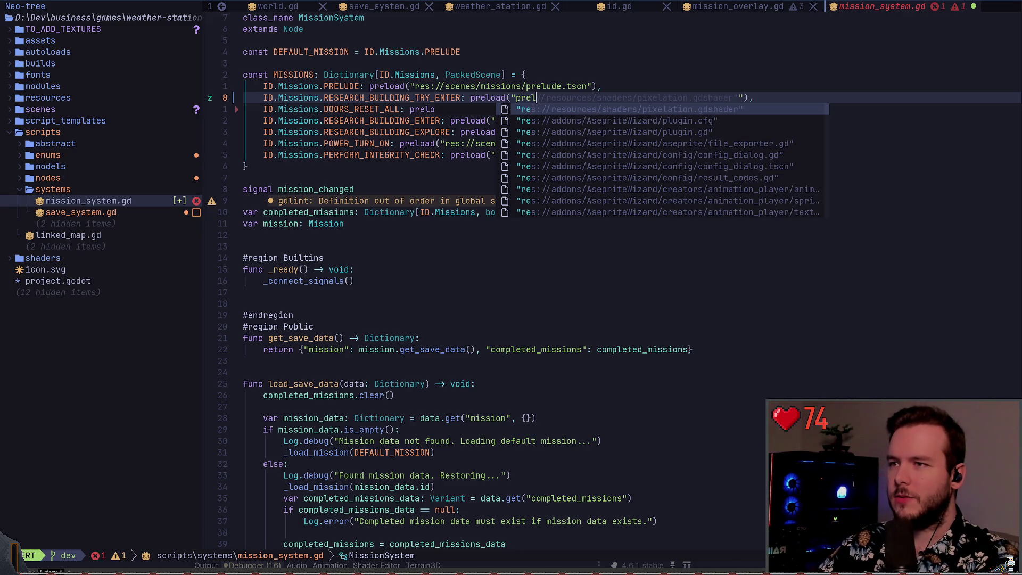
{"action": "key", "text": "Return"}
{"action": "key", "text": "Escape"}
{"action": "type", "text": ":w"}
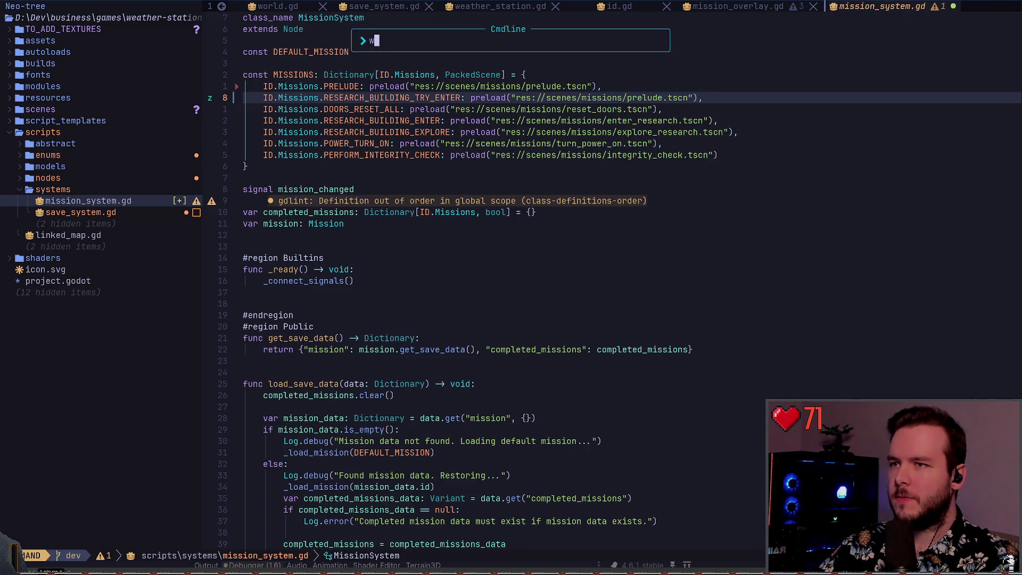
{"action": "key", "text": "Return"}
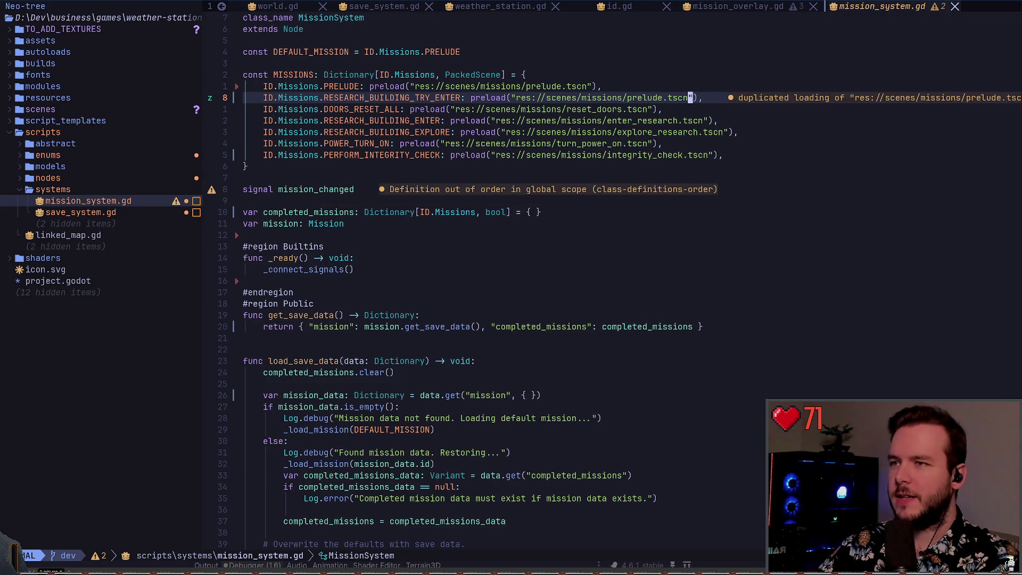
Undo the formatter's edits and clear the path inside the preload quotes.
{"action": "key", "text": "u"}
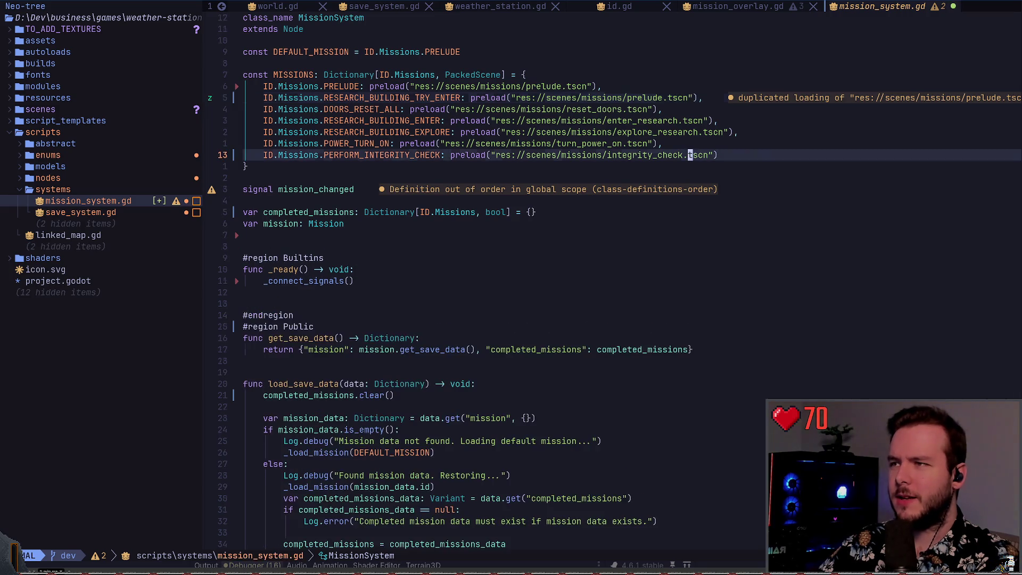
{"action": "key", "text": "c"}
{"action": "key", "text": "i"}
{"action": "key", "text": "quotedbl"}
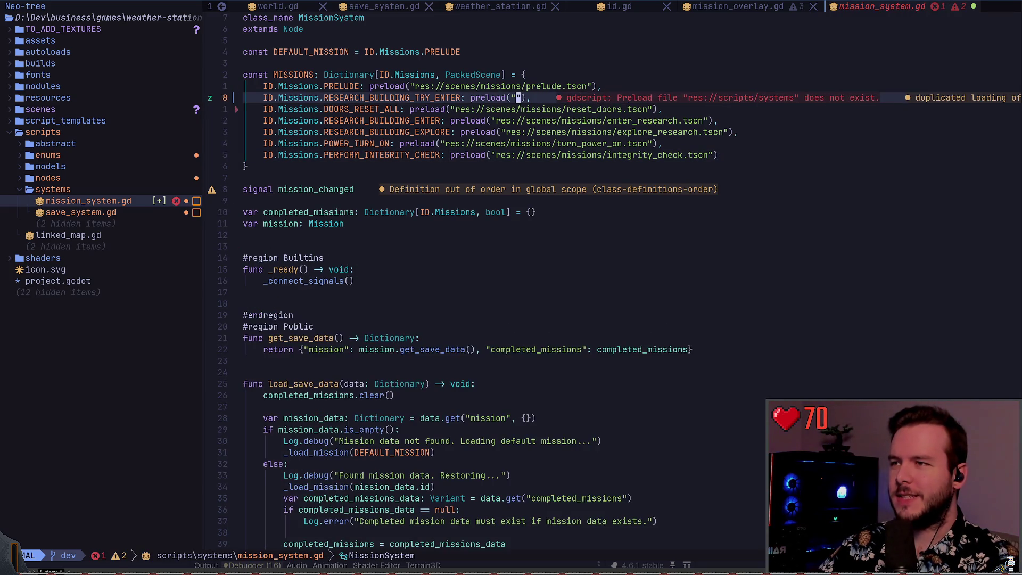
Remove the leftover closing quote, save, and try out research_build path text before erasing it.
{"action": "key", "text": "Delete"}
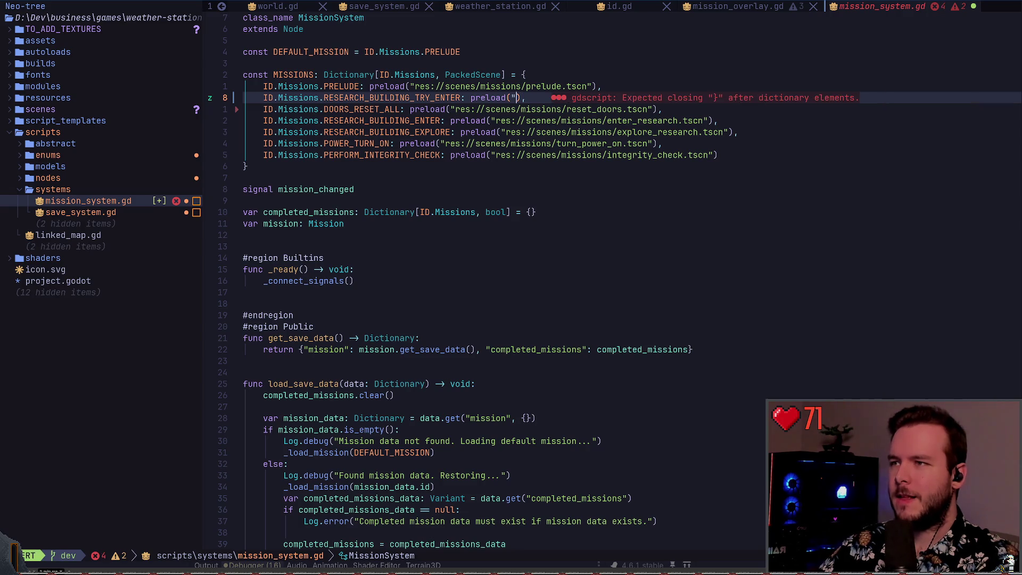
{"action": "key", "text": "Escape"}
{"action": "key", "text": "ctrl+s"}
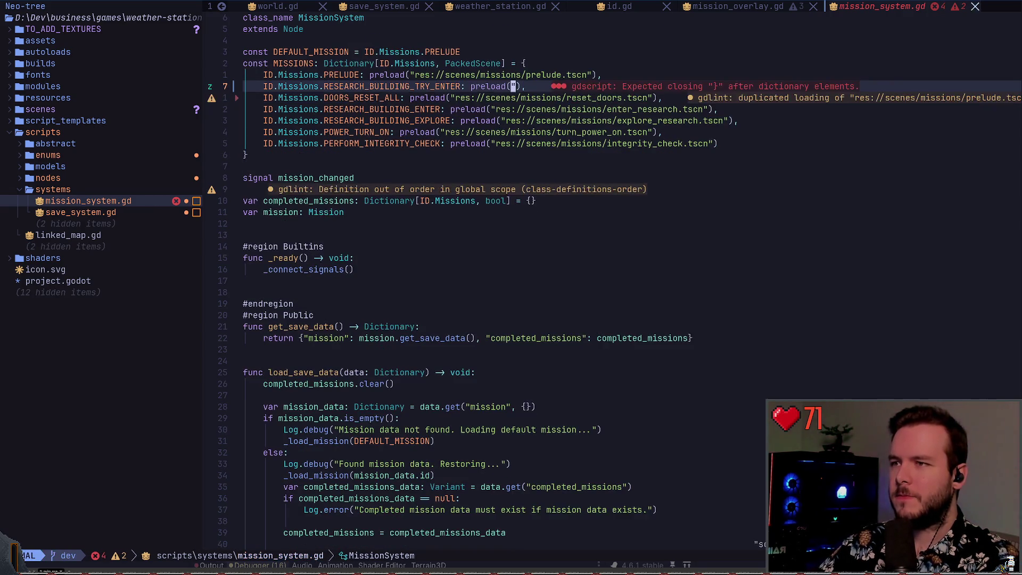
{"action": "key", "text": "i"}
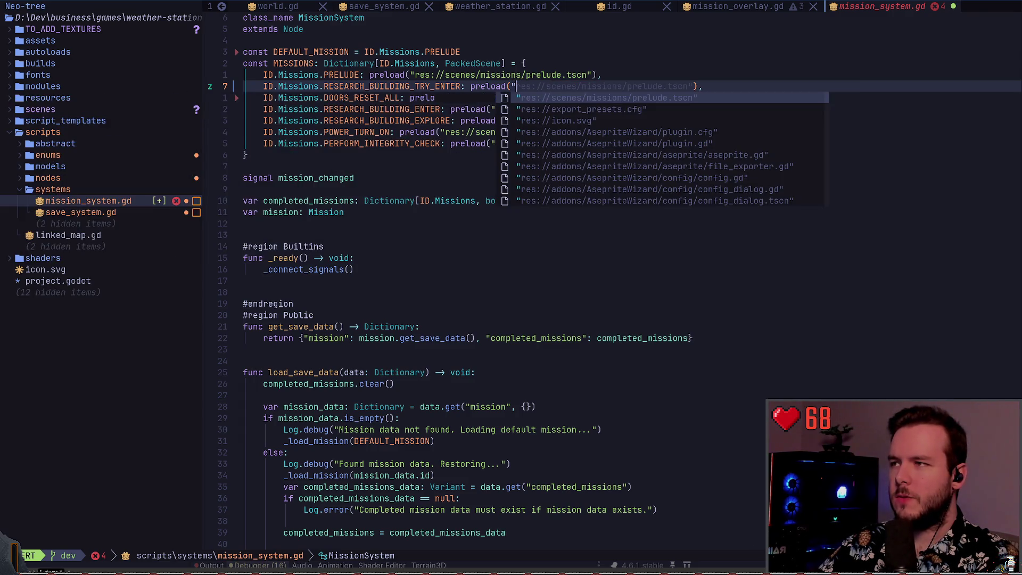
{"action": "type", "text": "rese"}
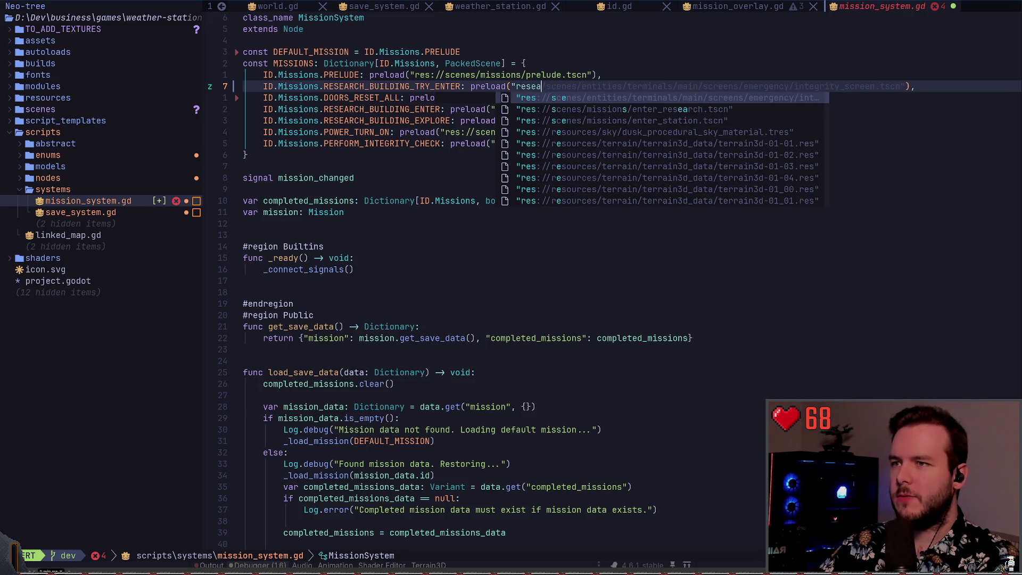
{"action": "type", "text": "arch_build"}
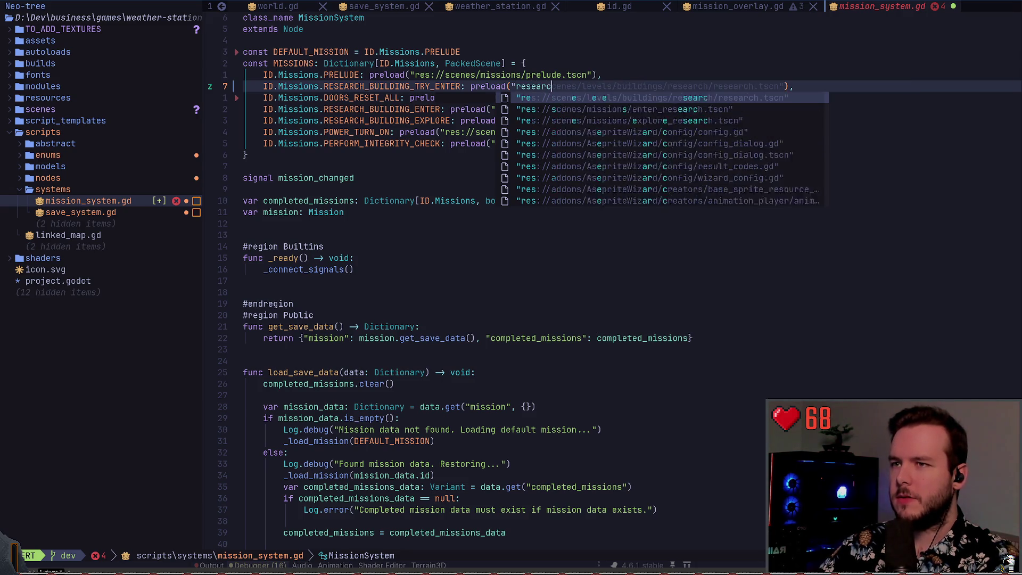
{"action": "key", "text": "BackSpace"}
{"action": "key", "text": "BackSpace"}
{"action": "key", "text": "BackSpace"}
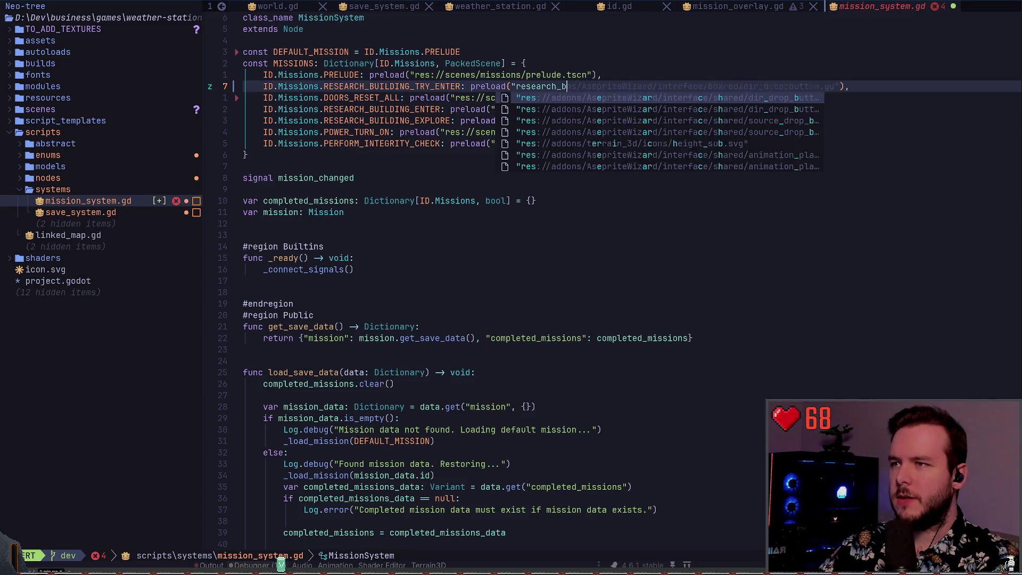
{"action": "type", "text": "try_"}
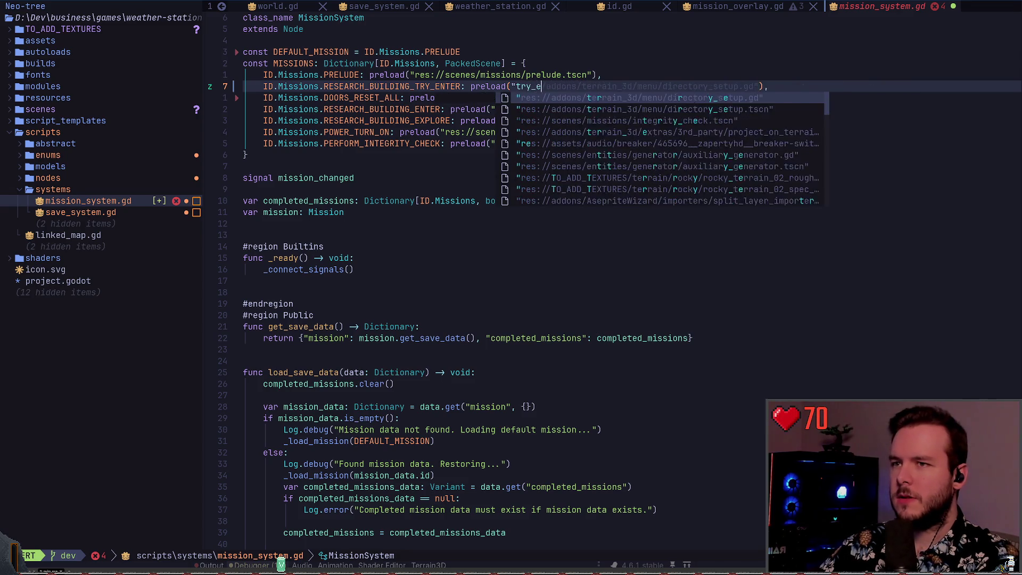
{"action": "key", "text": "BackSpace"}
{"action": "key", "text": "BackSpace"}
{"action": "key", "text": "BackSpace"}
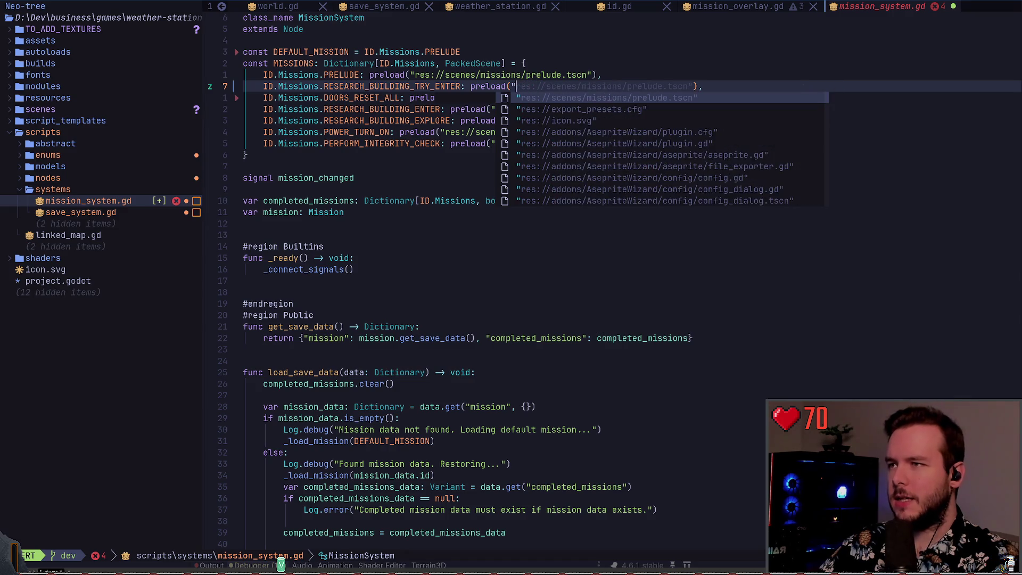
{"action": "key", "text": "Escape"}
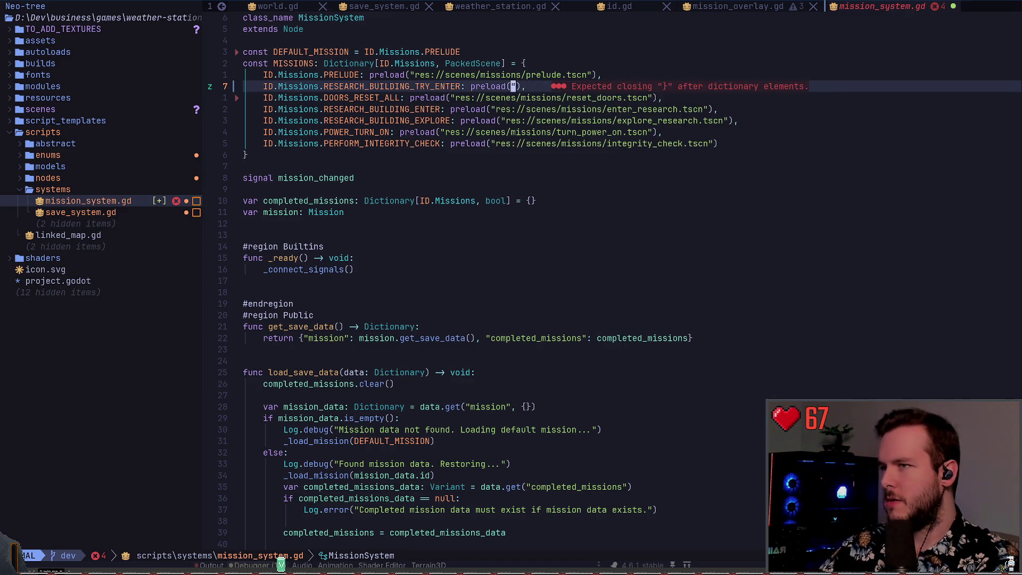
Type PRELUDE inside the preload string, correcting the misspelling.
{"action": "key", "text": "l"}
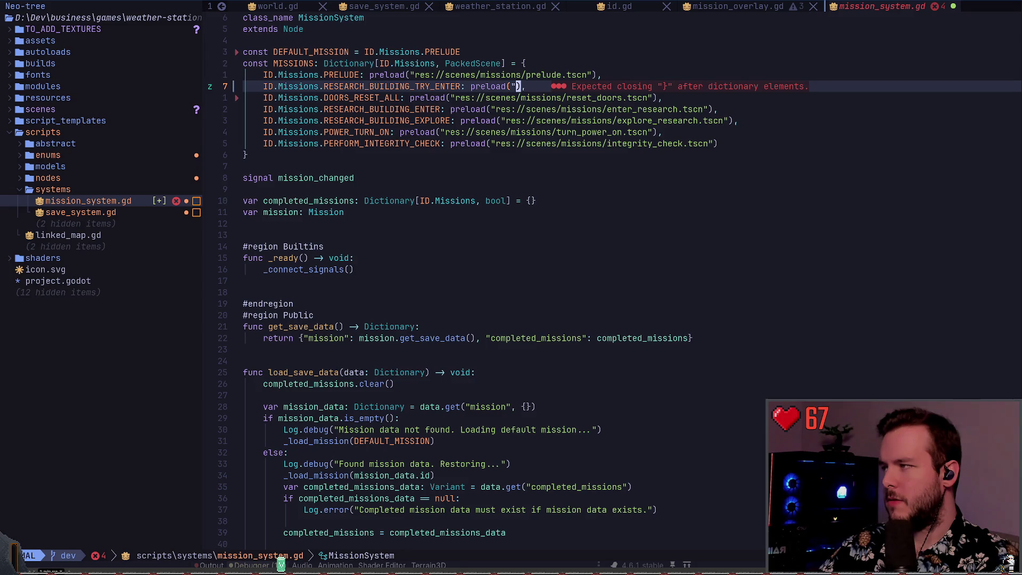
{"action": "key", "text": "i"}
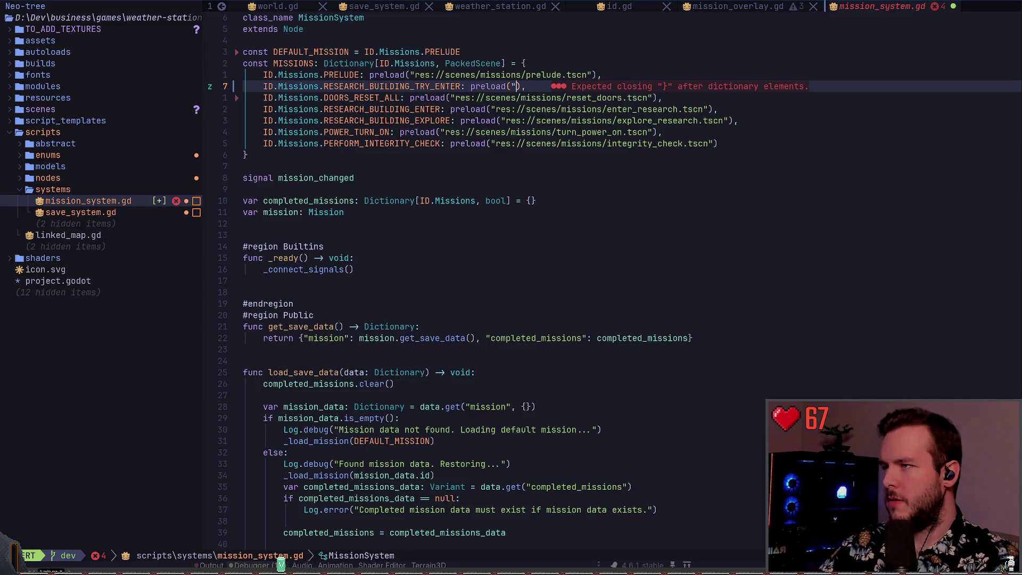
{"action": "type", "text": "PRELODE"}
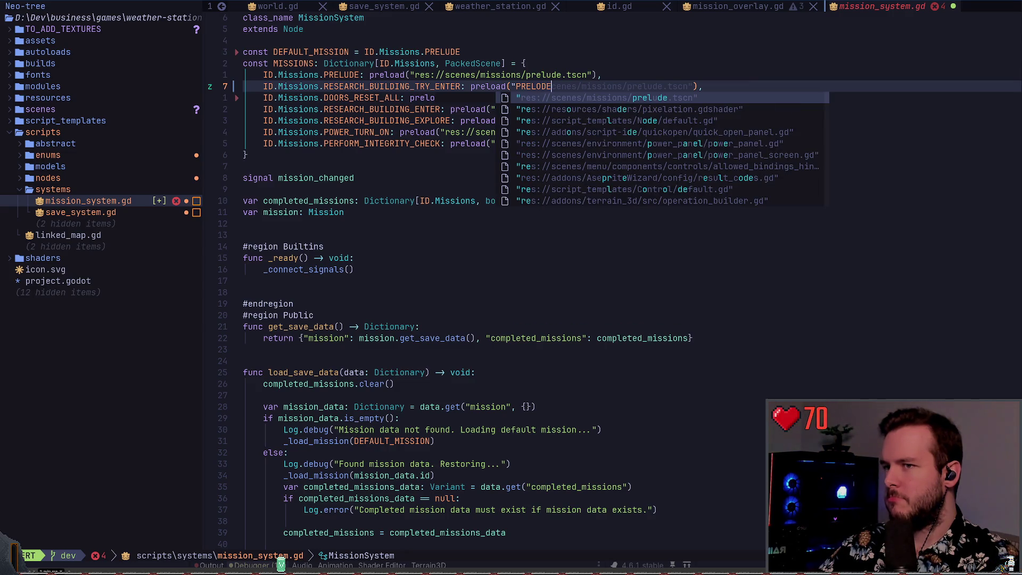
{"action": "key", "text": "BackSpace"}
{"action": "key", "text": "BackSpace"}
{"action": "key", "text": "BackSpace"}
{"action": "type", "text": "UDE_"}
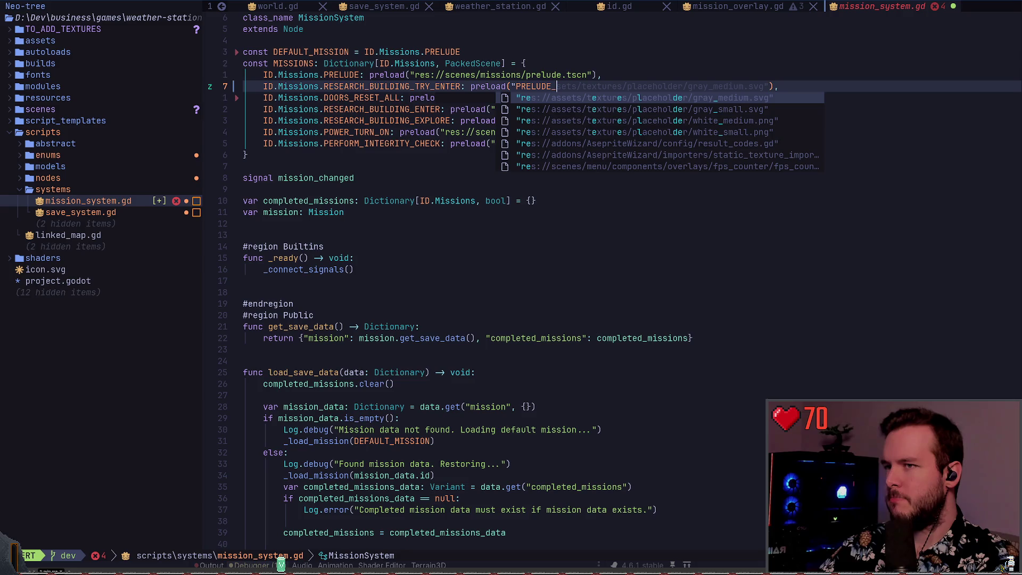
{"action": "key", "text": "BackSpace"}
{"action": "key", "text": "Escape"}
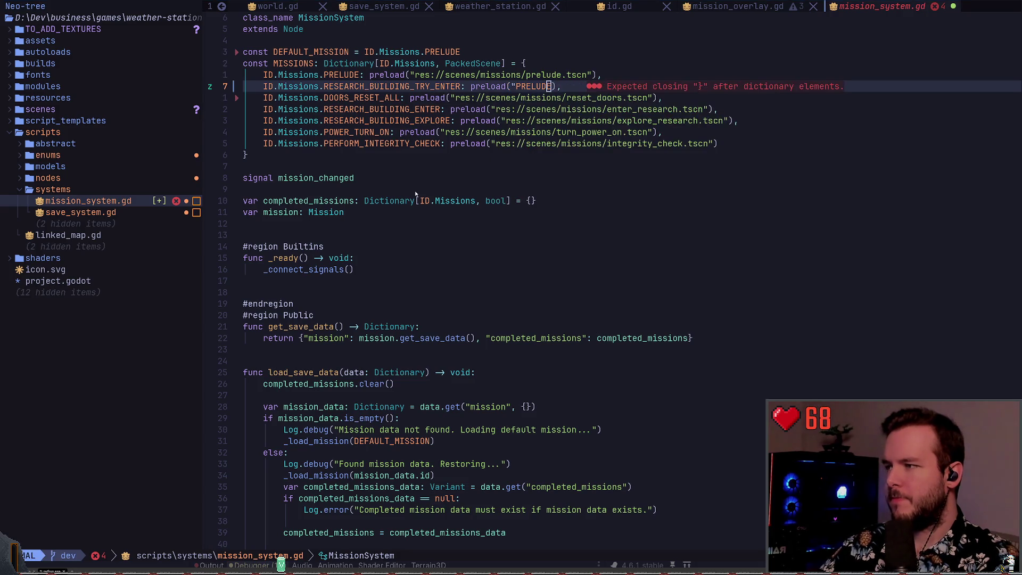
Close the enter_research script in the Godot editor and return to Neovim.
{"action": "key", "text": "alt+Tab"}
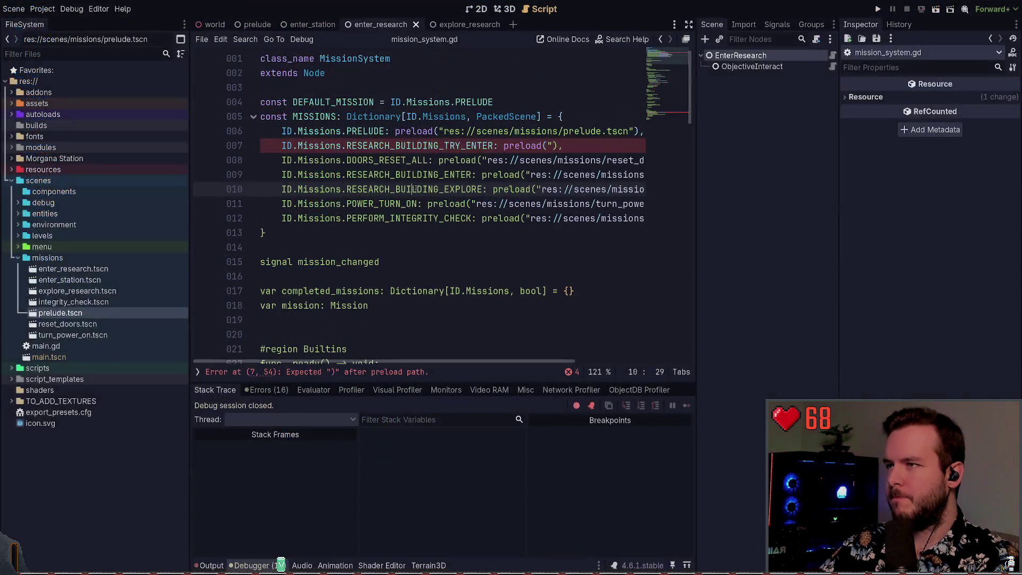
{"action": "key", "text": "alt+Tab"}
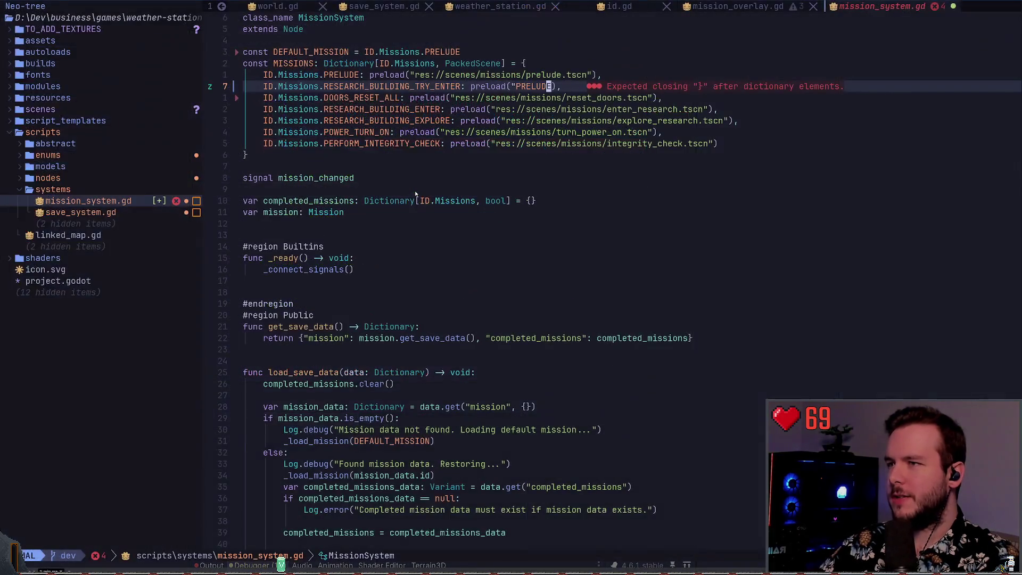
{"action": "key", "text": "alt+Tab"}
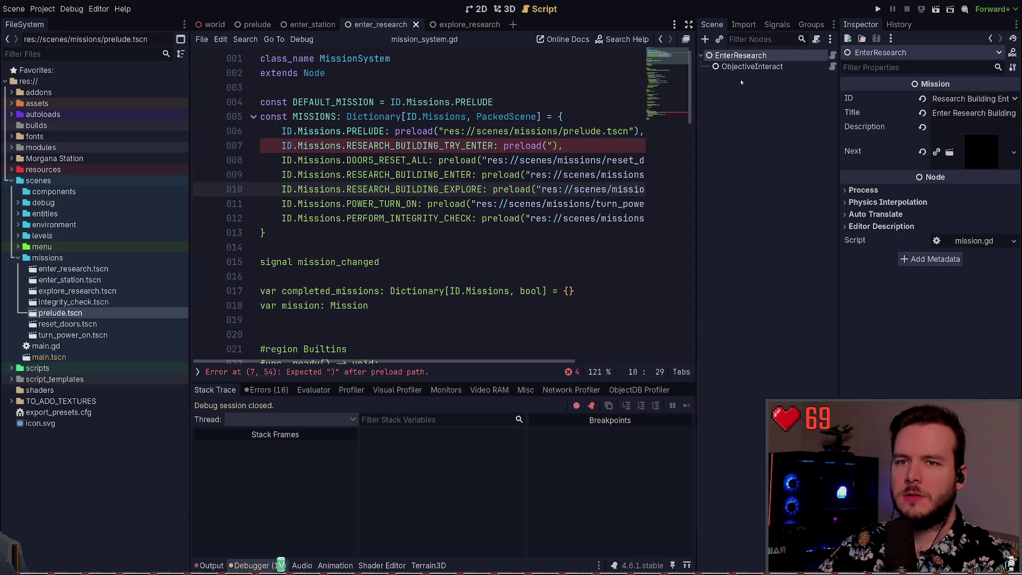
{"action": "left_click", "coordinate": [411, 24]}
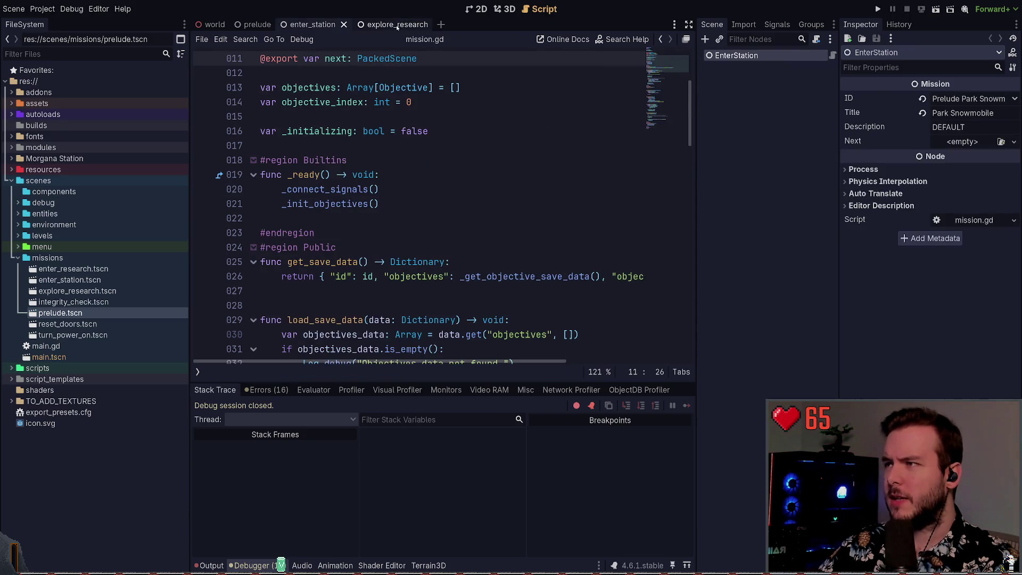
{"action": "key", "text": "alt+Tab"}
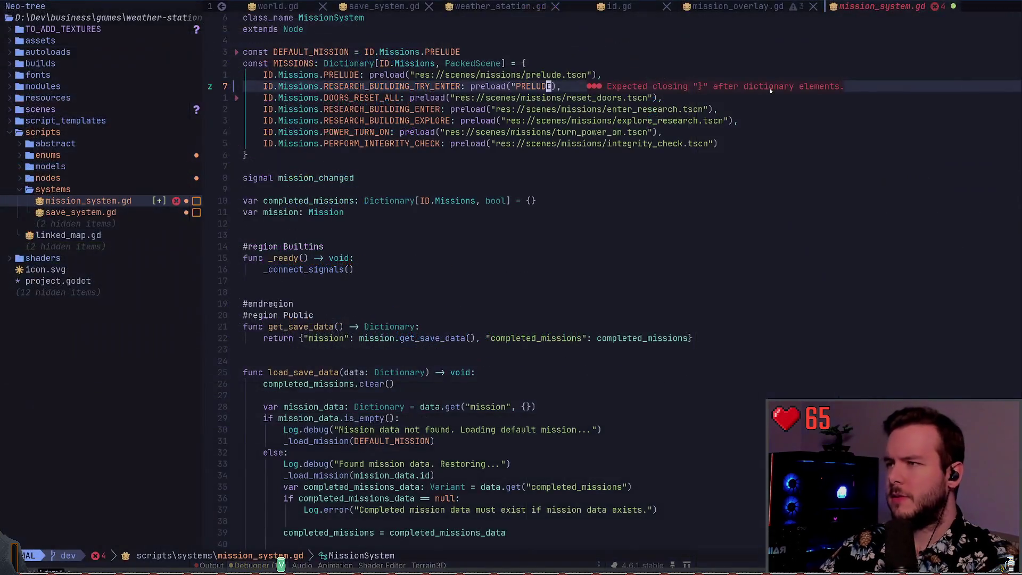
Complete the preload path to enter_station.tscn and prefix the file name with prelude_.
{"action": "type", "text": "ciwENTER_stat"}
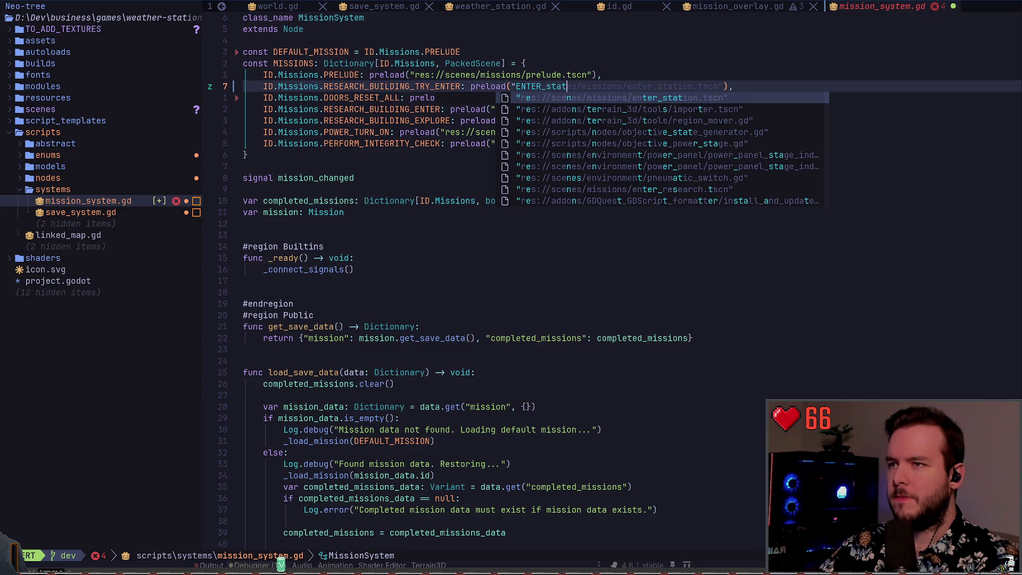
{"action": "key", "text": "Return"}
{"action": "key", "text": "Escape"}
{"action": "key", "text": "b"}
{"action": "key", "text": "b"}
{"action": "key", "text": "b"}
{"action": "type", "text": "iprelude"}
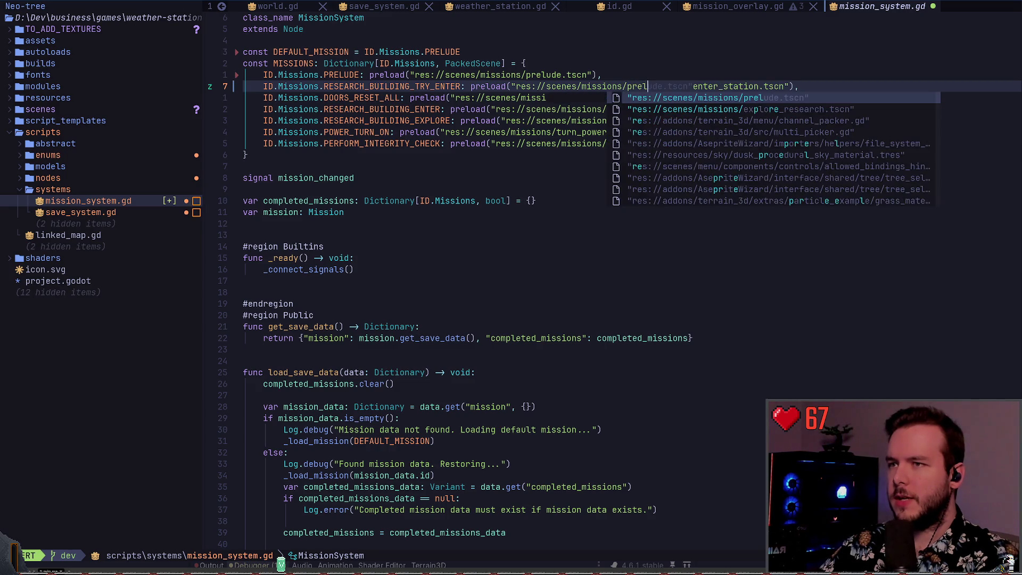
{"action": "type", "text": "_"}
{"action": "key", "text": "Escape"}
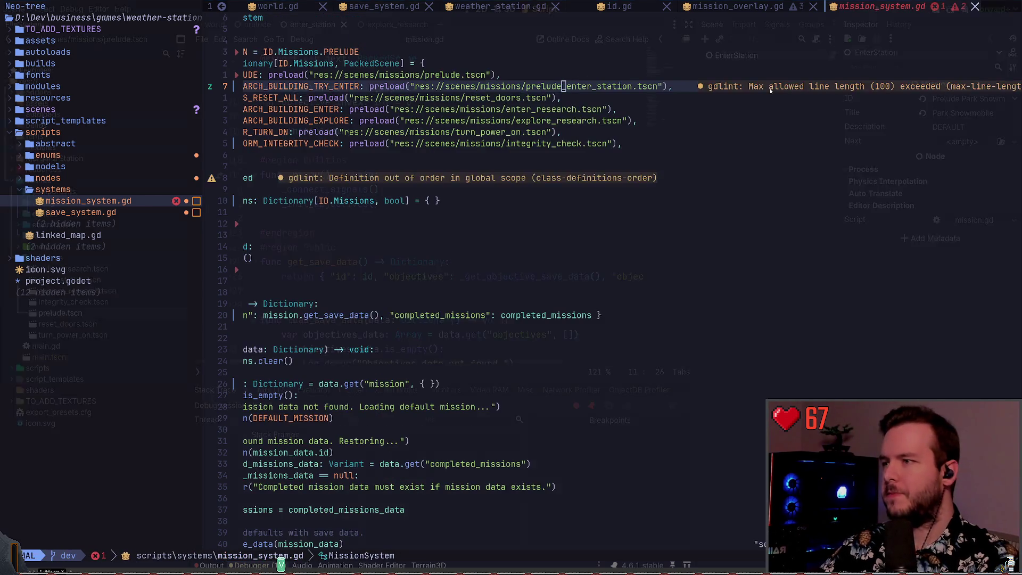
{"action": "key", "text": "alt+Tab"}
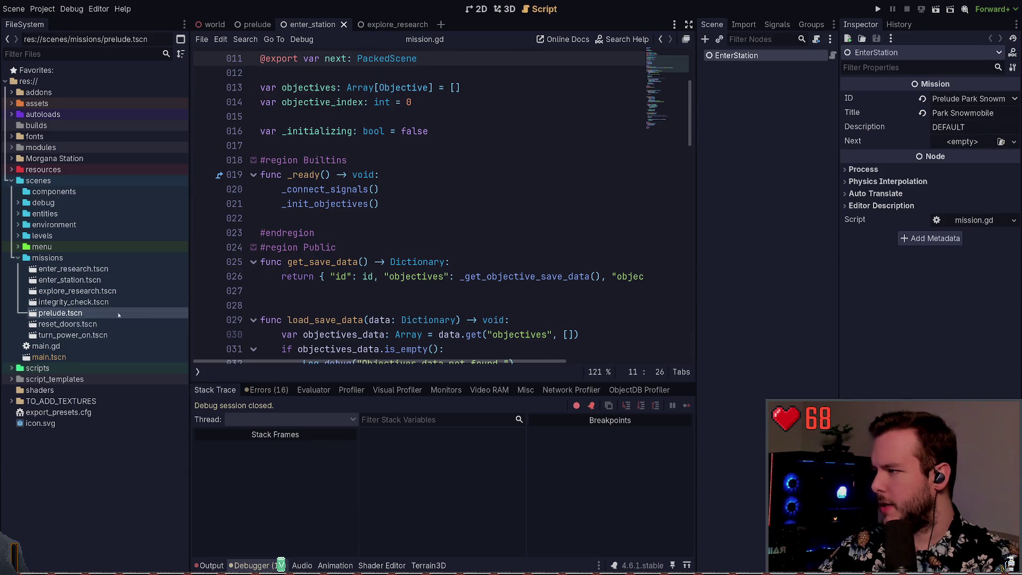
Rename enter_station.tscn in the FileSystem dock to prelude_enter_station.tscn.
{"action": "left_click", "coordinate": [78, 281]}
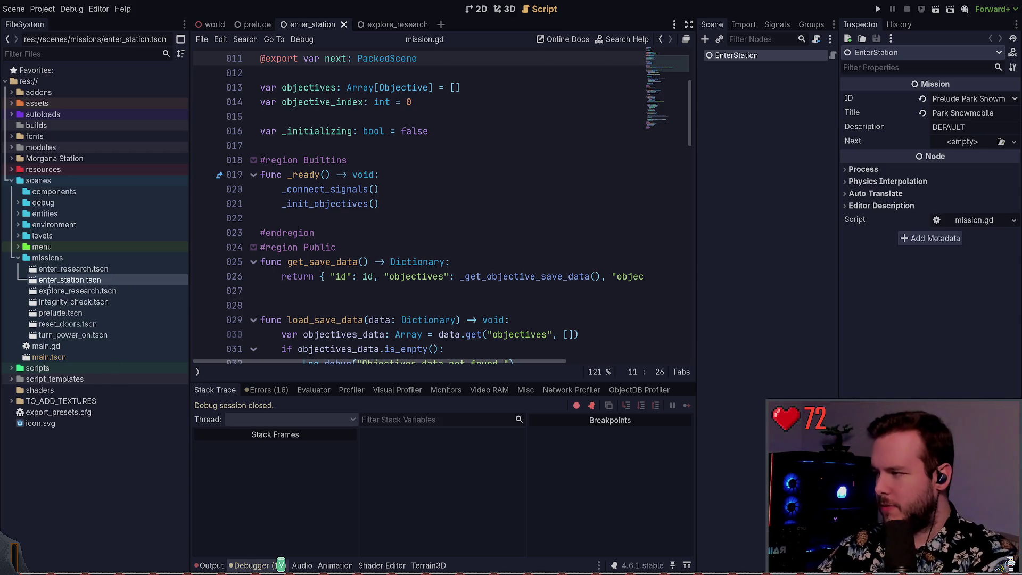
{"action": "type", "text": "prelude_"}
{"action": "left_click", "coordinate": [442, 233]}
{"action": "key", "text": "ctrl+s"}
{"action": "type", "text": "prelude_"}
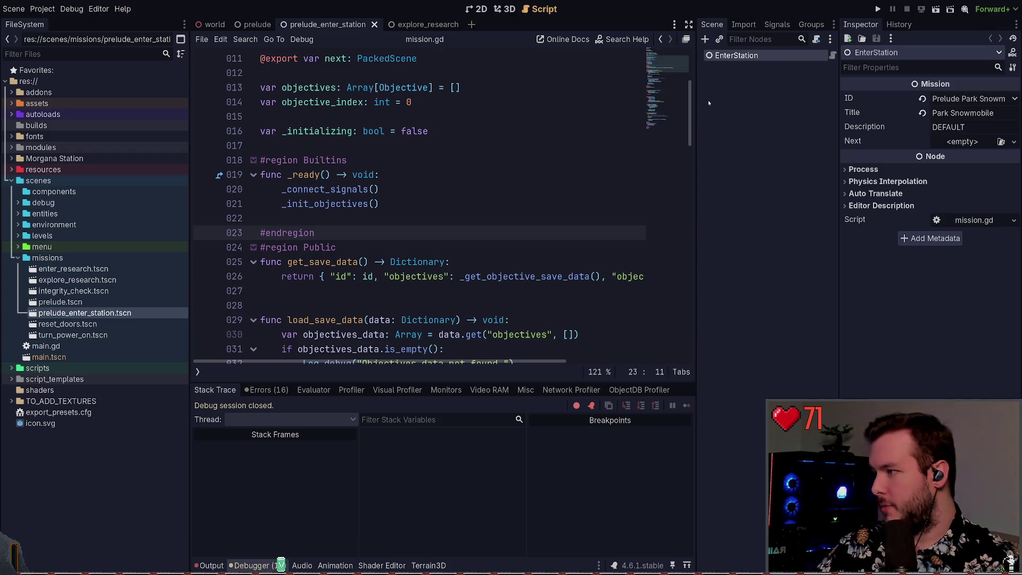
{"action": "left_click", "coordinate": [447, 190]}
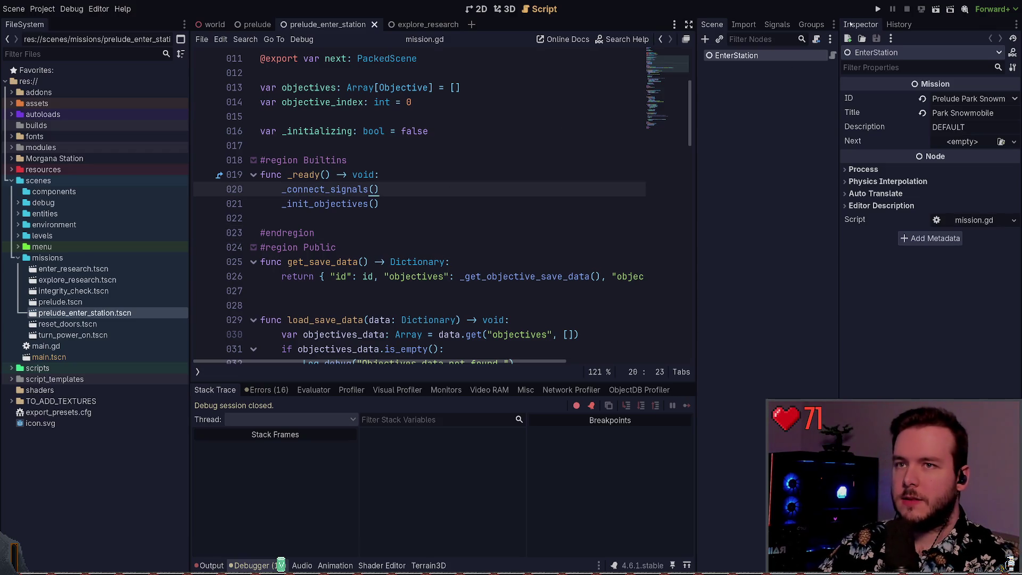
{"action": "key", "text": "alt+Tab"}
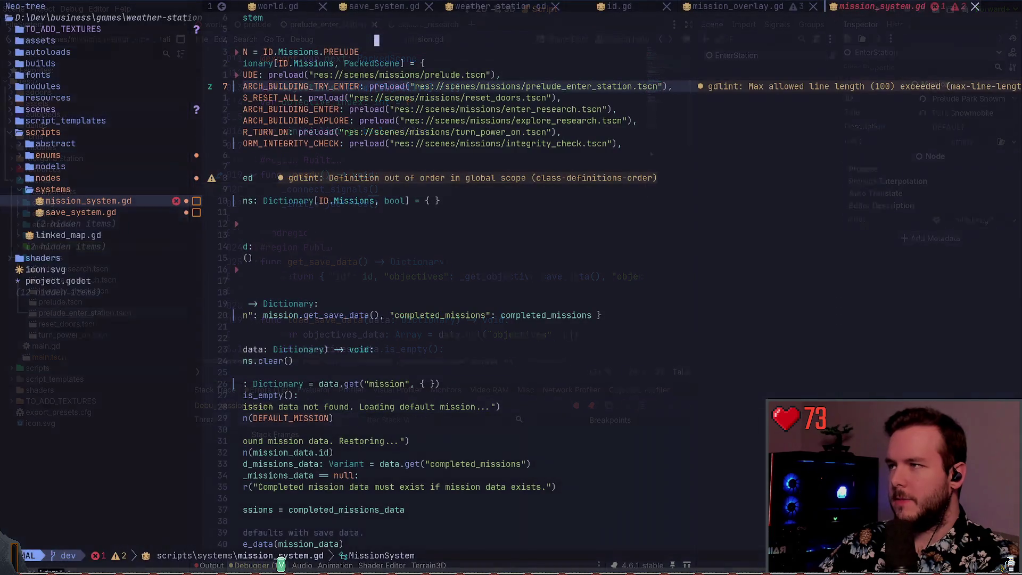
Move the mission_changed signal above DEFAULT_MISSION with a blank line after it, and save.
{"action": "key", "text": "j"}
{"action": "key", "text": "j"}
{"action": "key", "text": "j"}
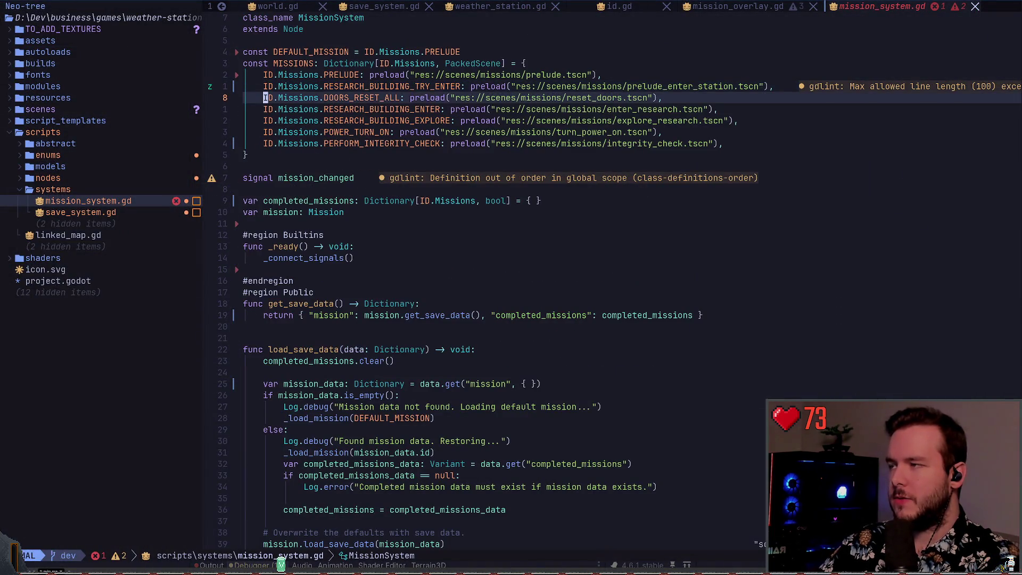
{"action": "key", "text": "d"}
{"action": "key", "text": "d"}
{"action": "key", "text": "k"}
{"action": "key", "text": "k"}
{"action": "key", "text": "k"}
{"action": "key", "text": "k"}
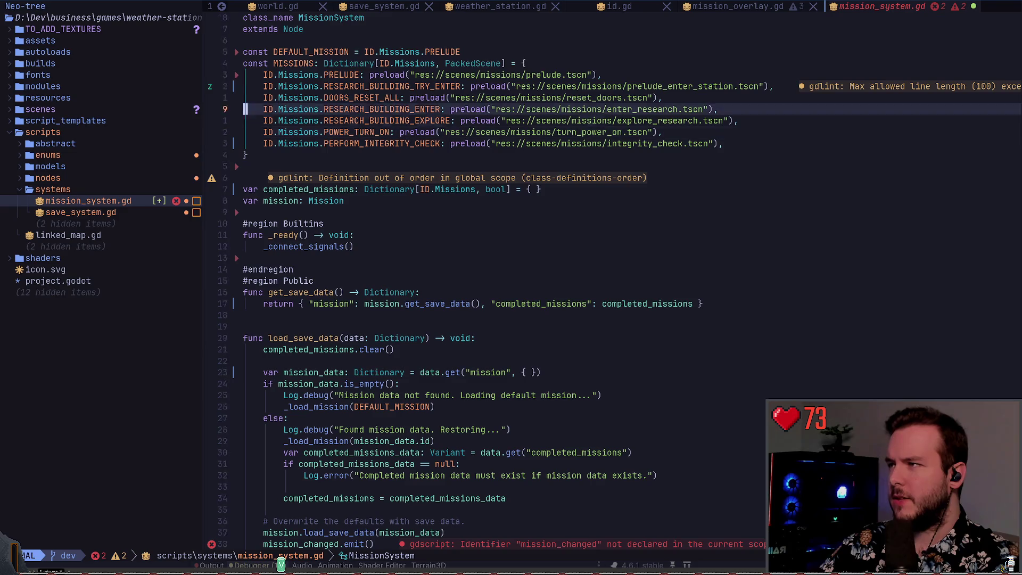
{"action": "key", "text": "p"}
{"action": "key", "text": "o"}
{"action": "key", "text": "Escape"}
{"action": "key", "text": "ctrl+s"}
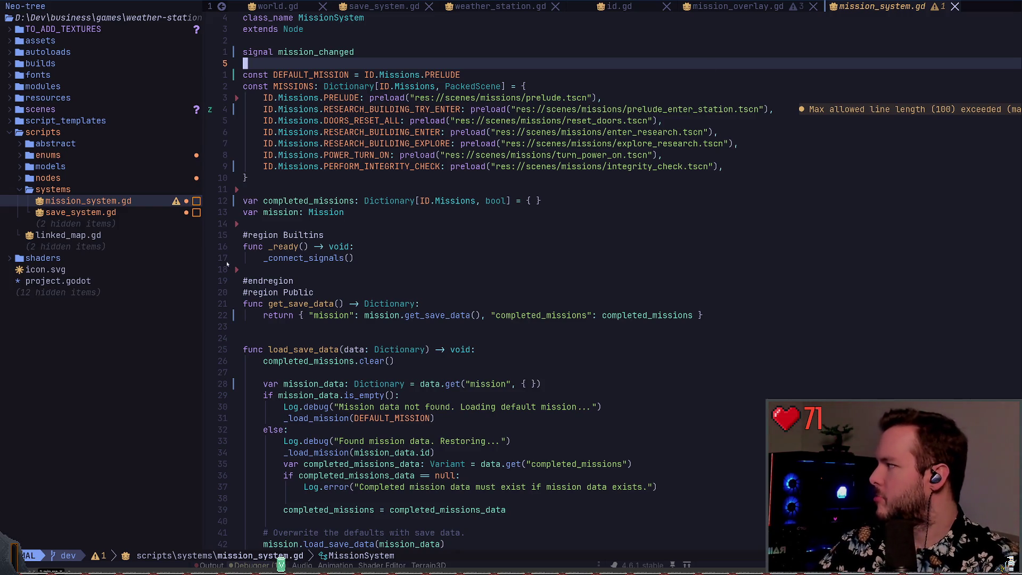
Duplicate the RESEARCH_BUILDING_TRY_ENTER entry and rename the copy's key to PRELUDE_PARK_SNOWMOBILE.
{"action": "left_click", "coordinate": [407, 144]}
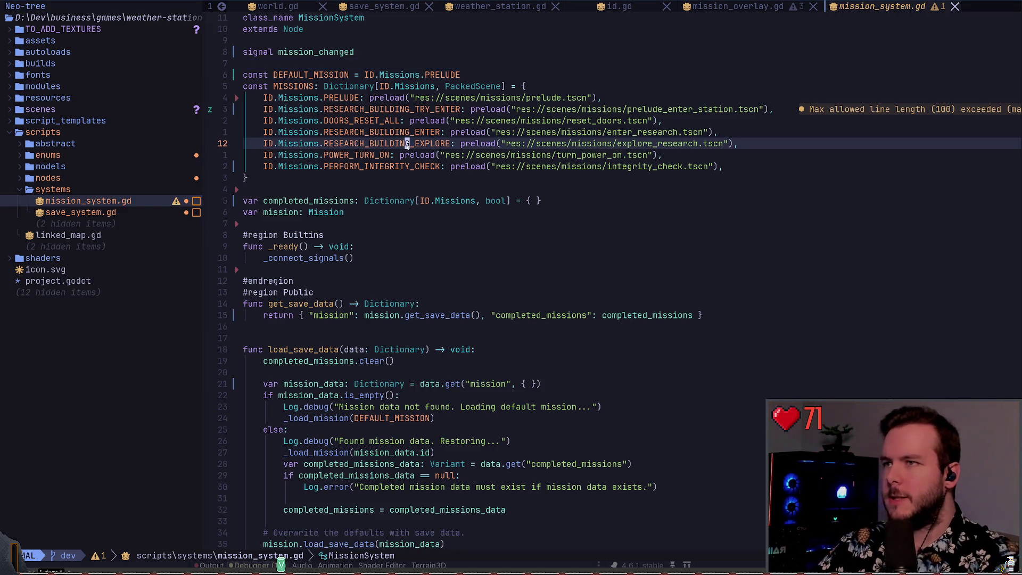
{"action": "key", "text": "shift+h"}
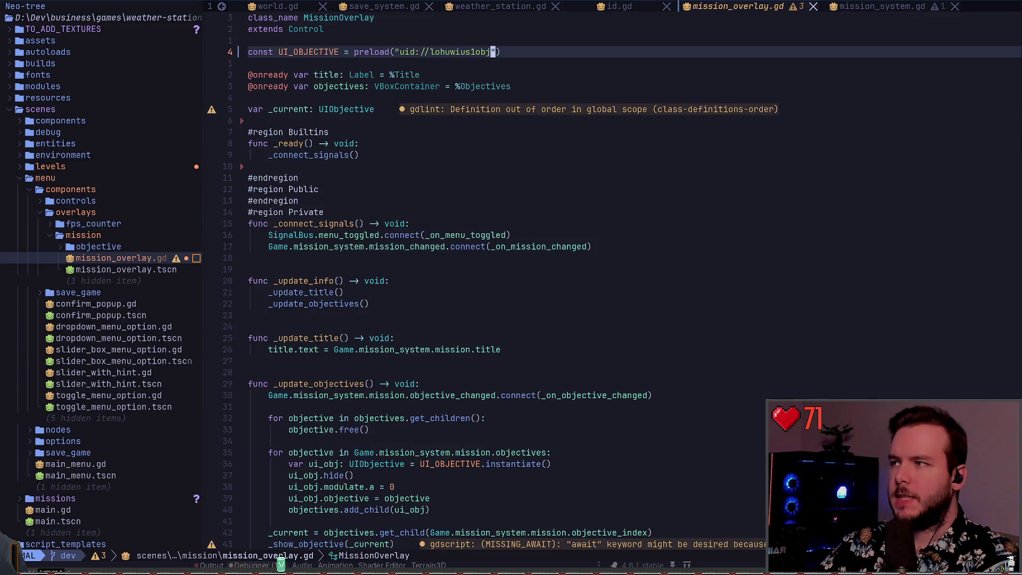
{"action": "key", "text": "shift+l"}
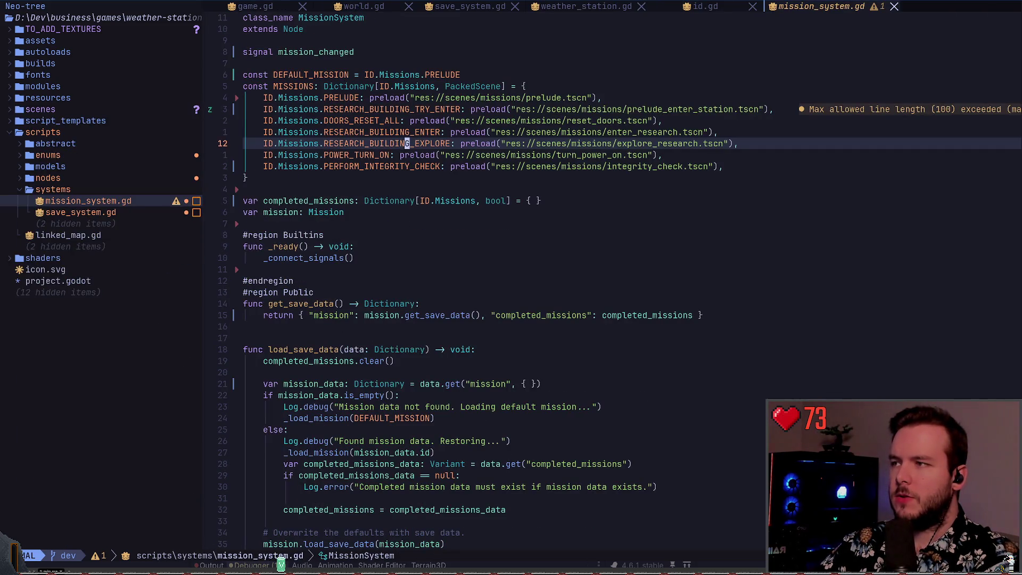
{"action": "key", "text": "k"}
{"action": "key", "text": "k"}
{"action": "key", "text": "k"}
{"action": "key", "text": "y"}
{"action": "key", "text": "y"}
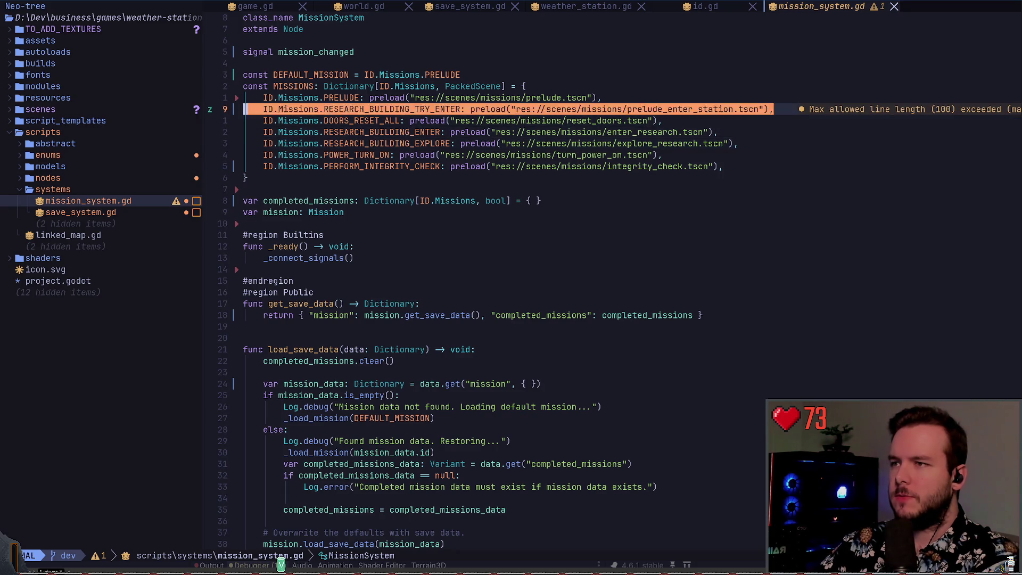
{"action": "key", "text": "P"}
{"action": "key", "text": "w"}
{"action": "key", "text": "w"}
{"action": "key", "text": "w"}
{"action": "key", "text": "c"}
{"action": "key", "text": "w"}
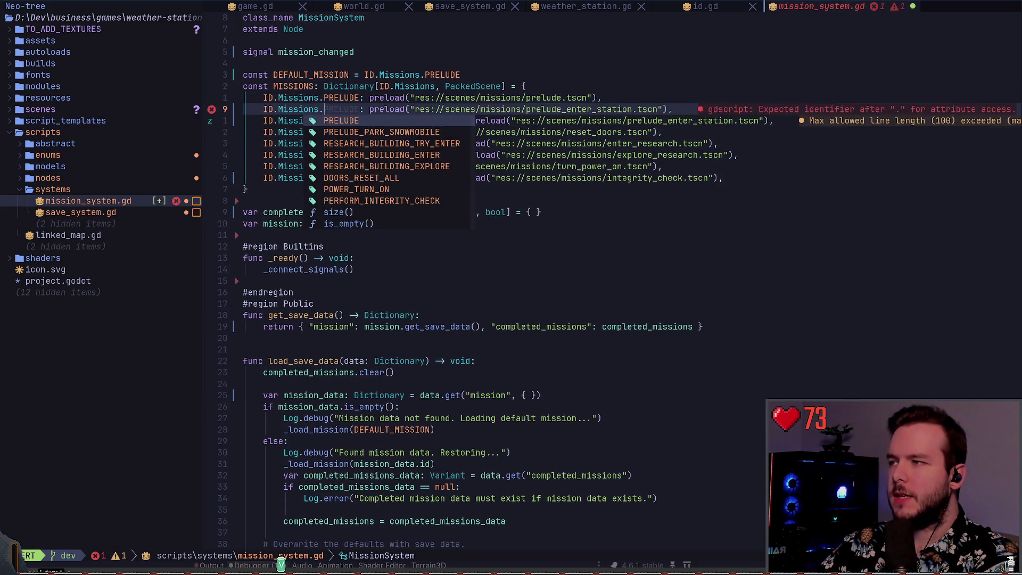
{"action": "key", "text": "ctrl+n"}
{"action": "key", "text": "Escape"}
{"action": "key", "text": "w"}
{"action": "key", "text": "w"}
{"action": "key", "text": "w"}
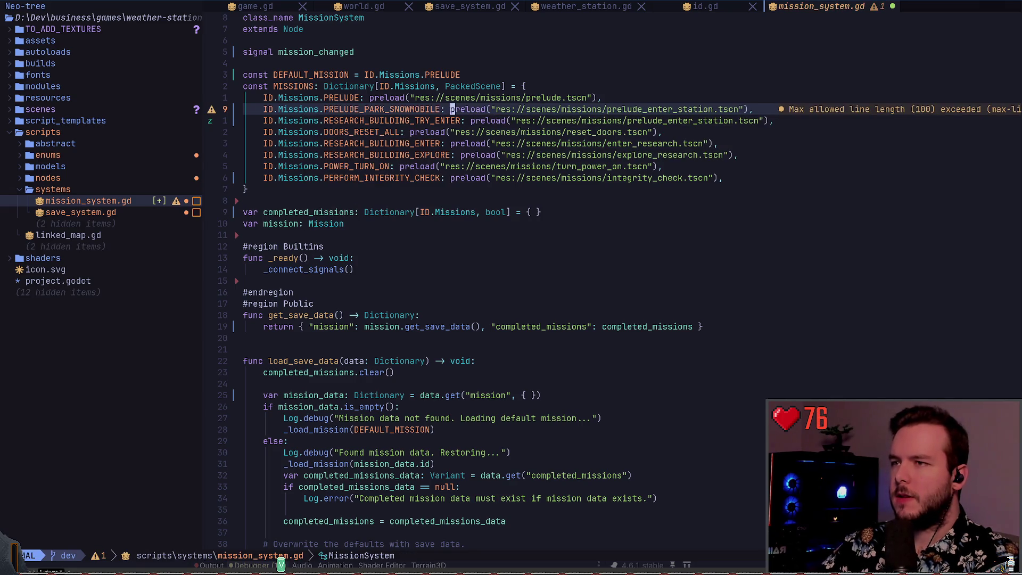
Delete the original RESEARCH_BUILDING_TRY_ENTER entry and save mission_system.gd.
{"action": "key", "text": "j"}
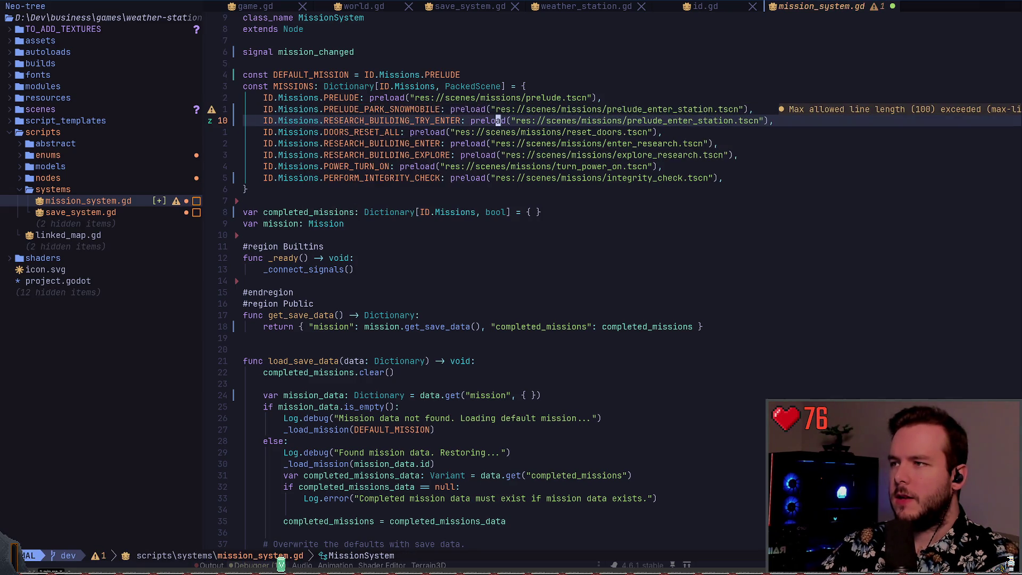
{"action": "key", "text": "d"}
{"action": "key", "text": "d"}
{"action": "key", "text": "ctrl+s"}
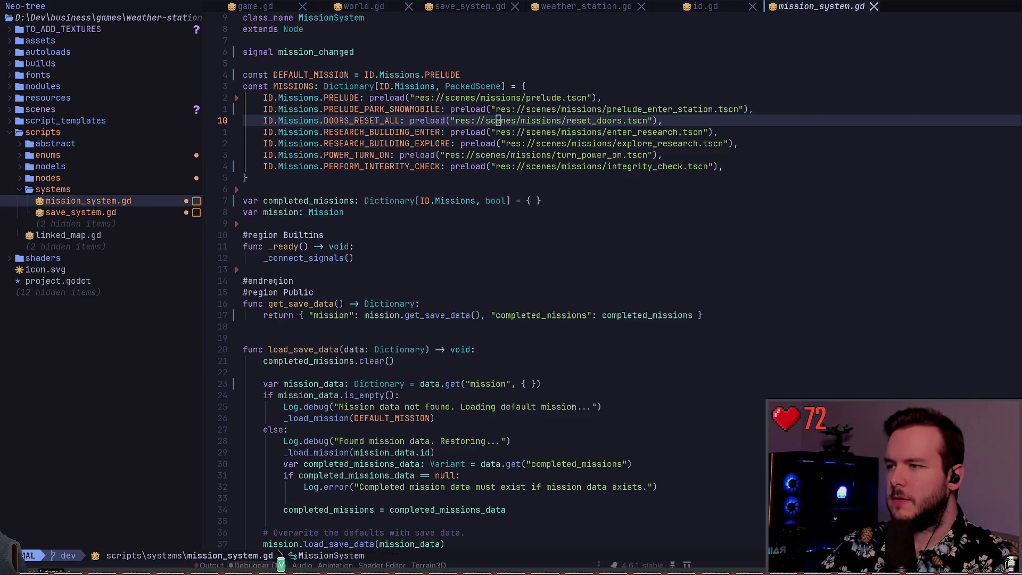
{"action": "key", "text": "alt+Tab"}
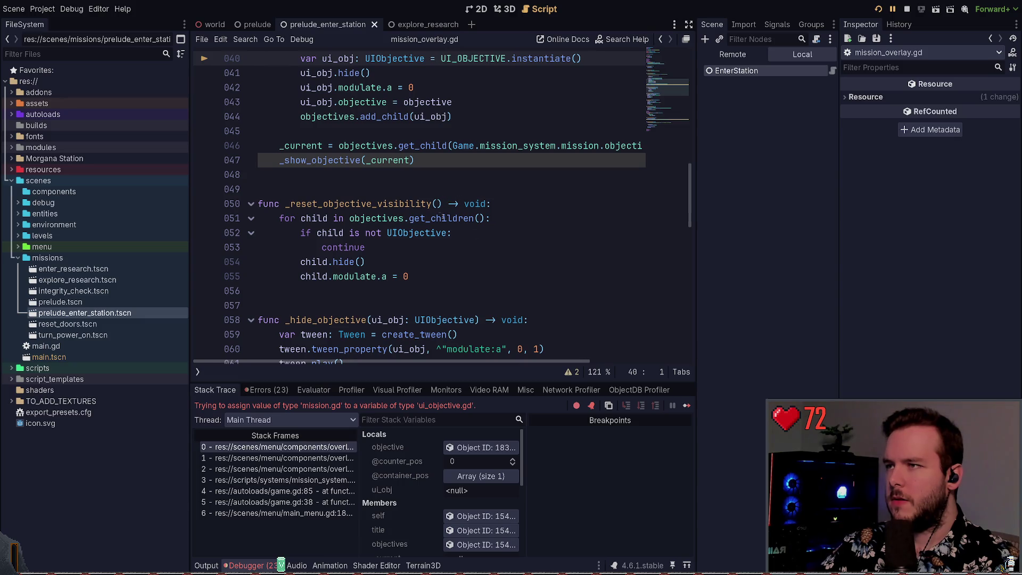
Review the Debugger's Errors list and stop the running game.
{"action": "left_click", "coordinate": [266, 389]}
{"action": "left_click", "coordinate": [215, 390]}
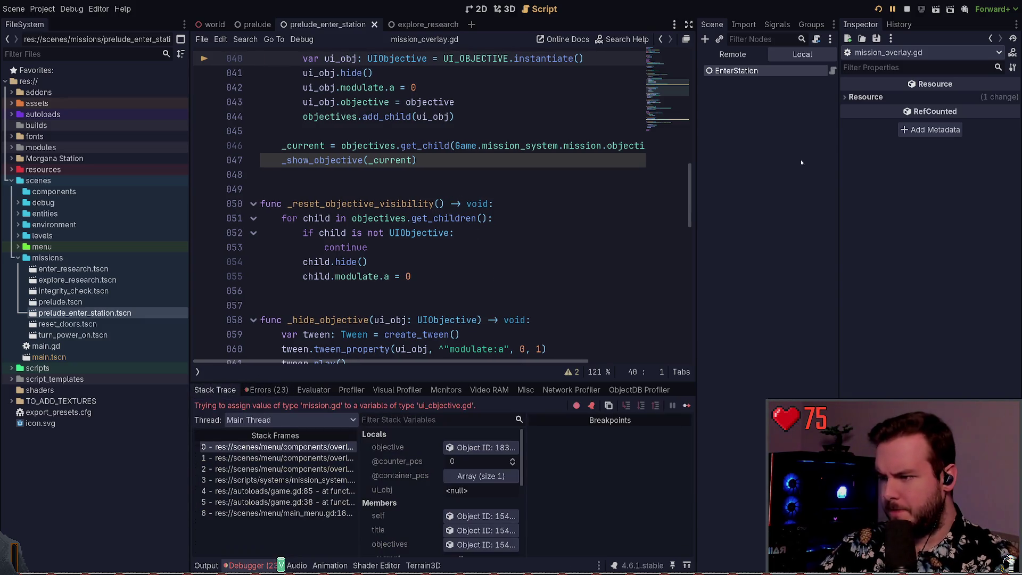
{"action": "left_click", "coordinate": [910, 11]}
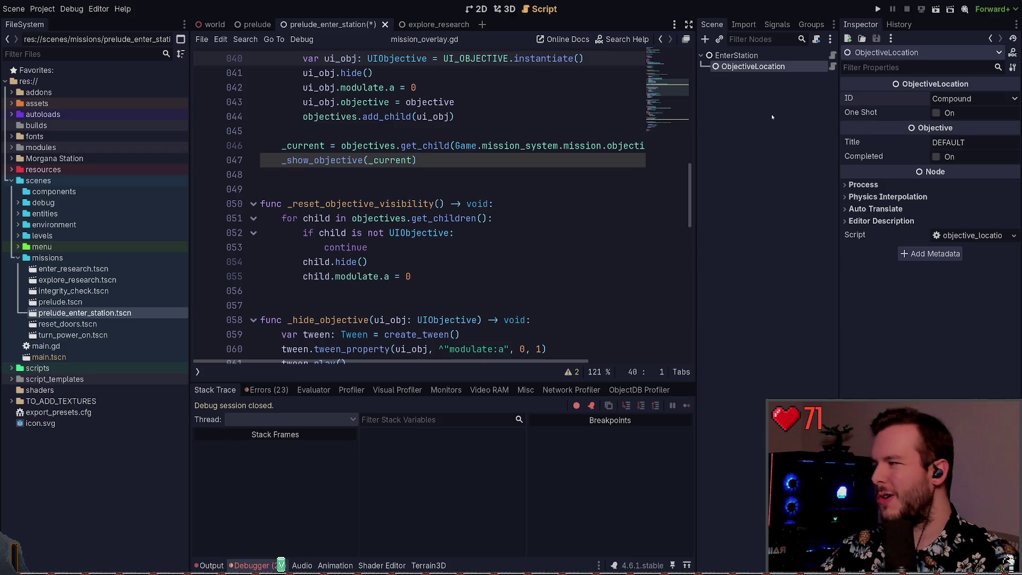
{"action": "left_click", "coordinate": [552, 112]}
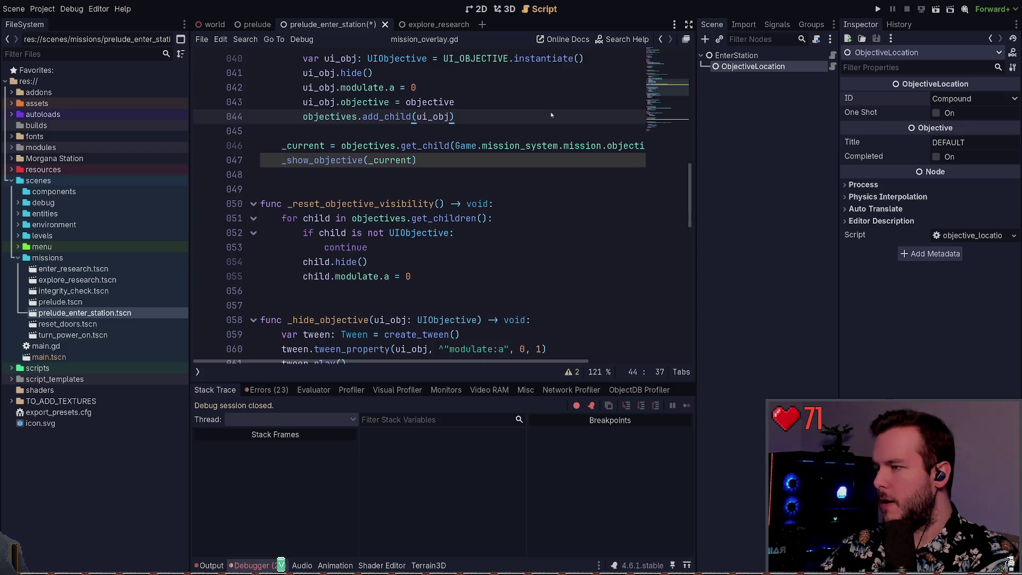
{"action": "key", "text": "alt+Tab"}
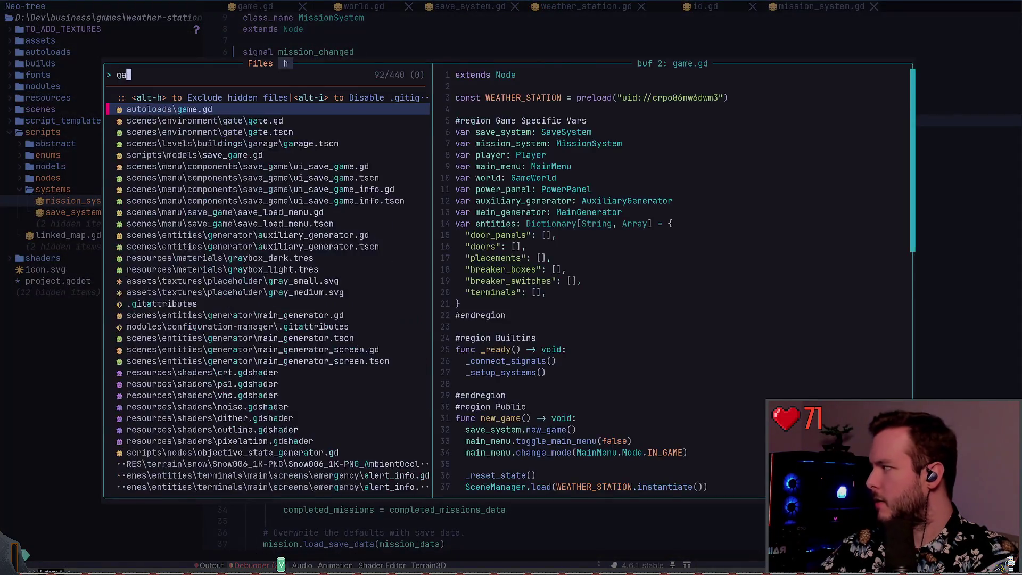
Live-grep the project for "Location" and open id.gd at the enum Location.
{"action": "type", "text": "garage"}
{"action": "key", "text": "Escape"}
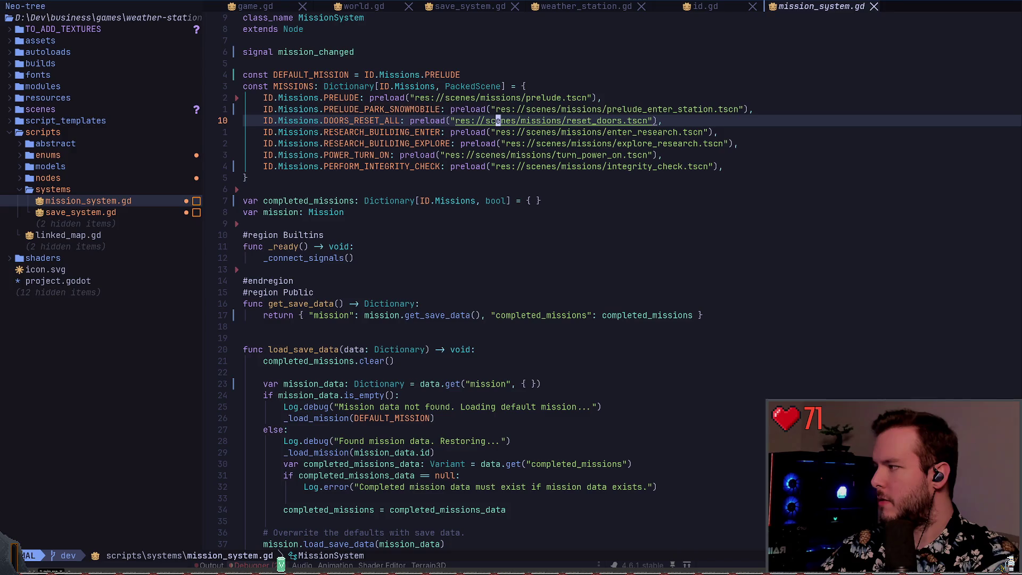
{"action": "key", "text": "space"}
{"action": "type", "text": "fg"}
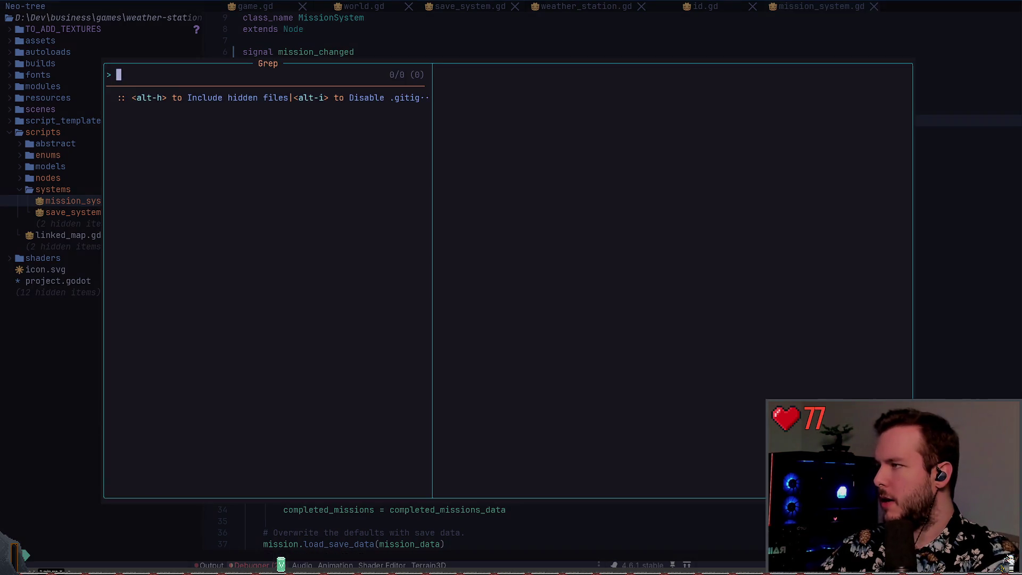
{"action": "type", "text": "Loac"}
{"action": "key", "text": "BackSpace"}
{"action": "key", "text": "BackSpace"}
{"action": "type", "text": "cation"}
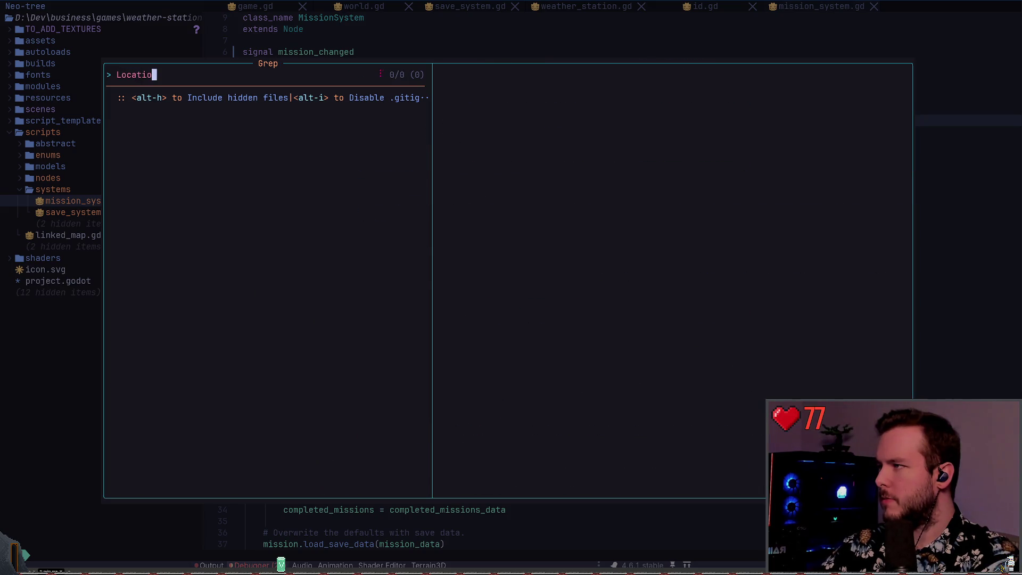
{"action": "key", "text": "Return"}
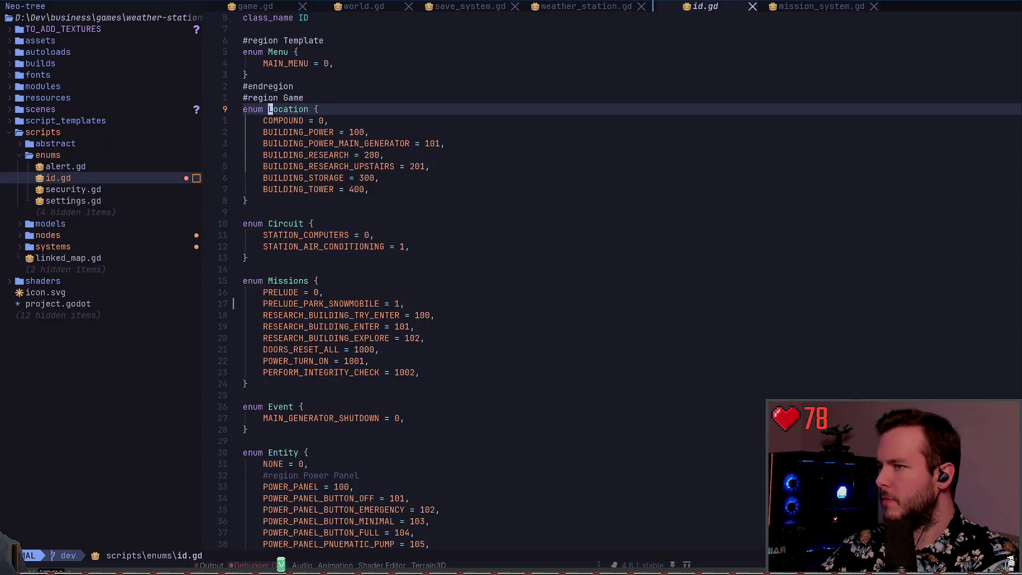
Duplicate the COMPOUND line as a trial, then undo it.
{"action": "key", "text": "j"}
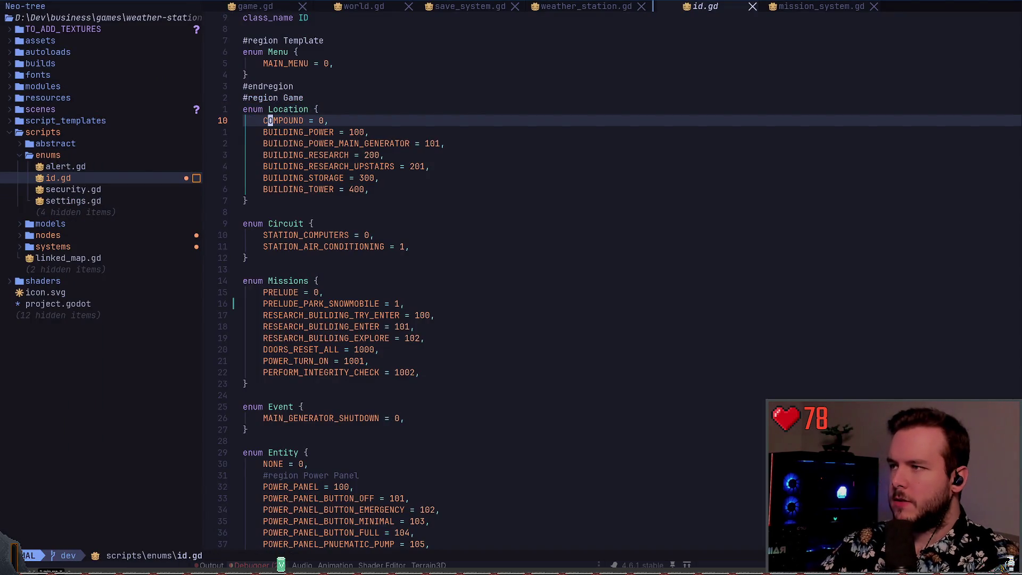
{"action": "key", "text": "y"}
{"action": "key", "text": "y"}
{"action": "key", "text": "p"}
{"action": "key", "text": "u"}
Rename BUILDING_RESEARCH_UPSTAIRS to BUILDING_RESEARCH_ROOF, then undo back to UPSTAIRS.
{"action": "key", "text": "w"}
{"action": "key", "text": "f"}
{"action": "key", "text": "equal"}
{"action": "key", "text": "j"}
{"action": "key", "text": "j"}
{"action": "key", "text": "j"}
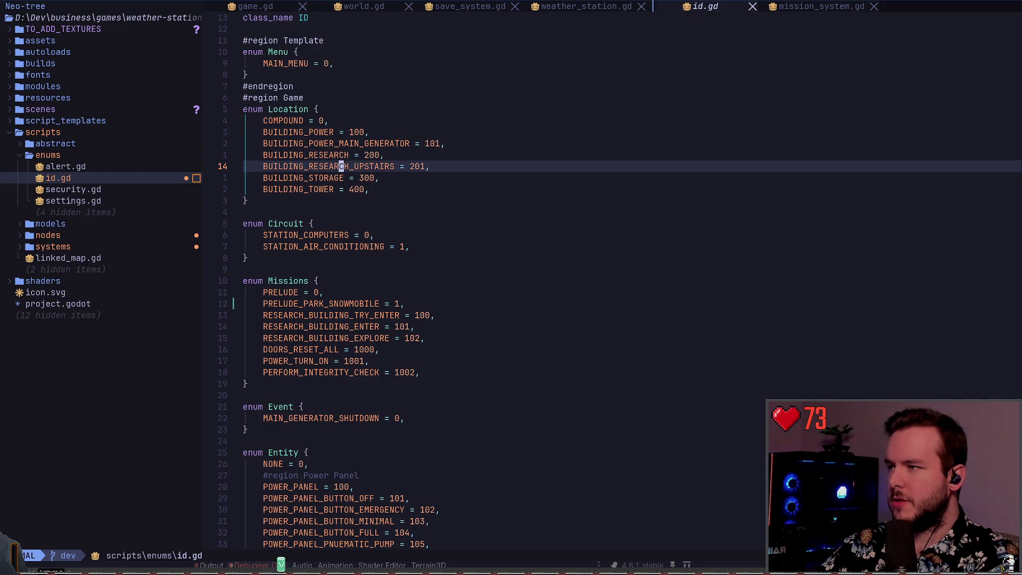
{"action": "key", "text": "l"}
{"action": "key", "text": "l"}
{"action": "key", "text": "l"}
{"action": "type", "text": "cwROOF"}
{"action": "key", "text": "Escape"}
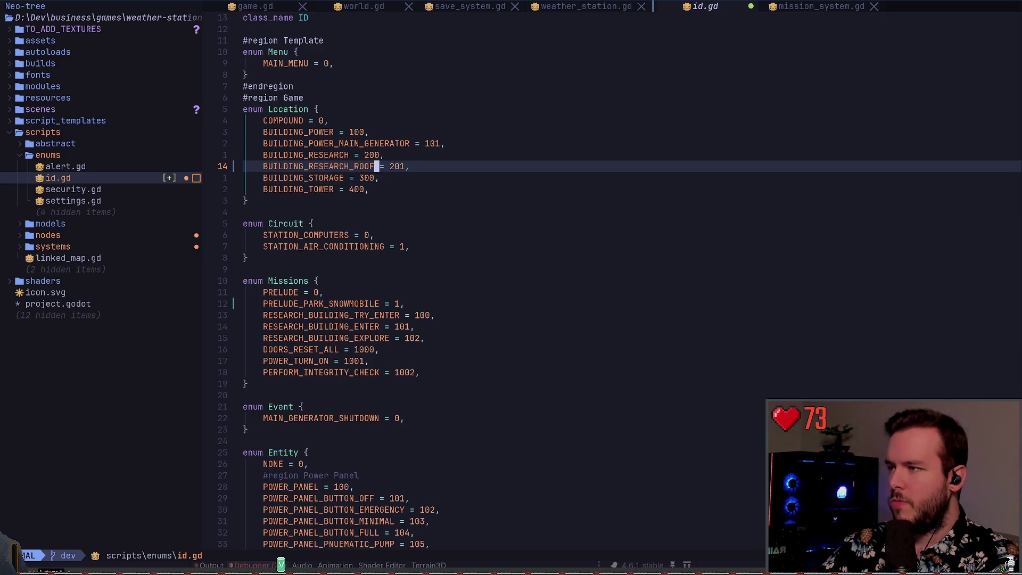
{"action": "key", "text": "j"}
{"action": "key", "text": "u"}
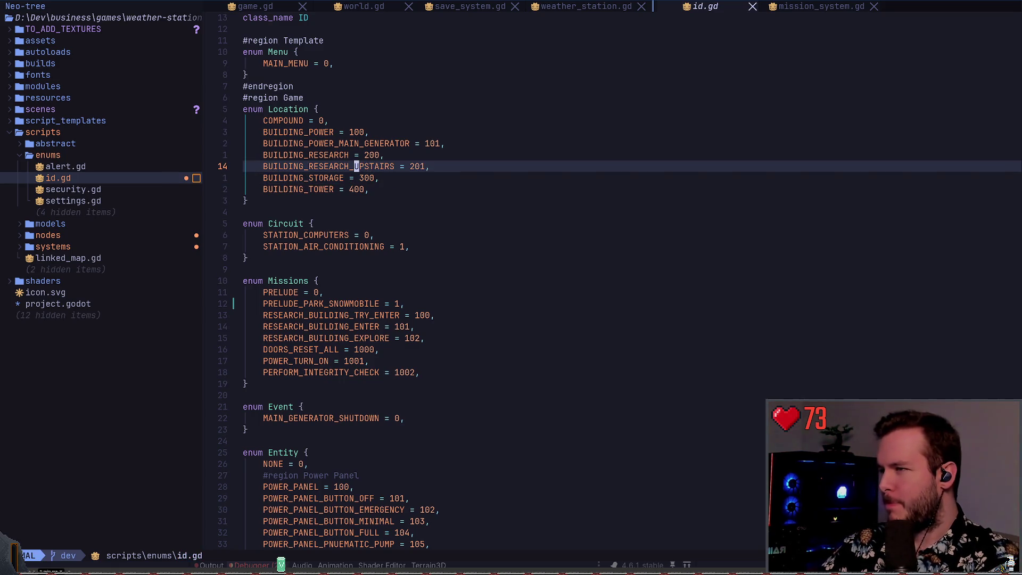
Copy the BUILDING_POWER = 100 line and move down to the BUILDING_STORAGE value.
{"action": "key", "text": "j"}
{"action": "key", "text": "j"}
{"action": "key", "text": "k"}
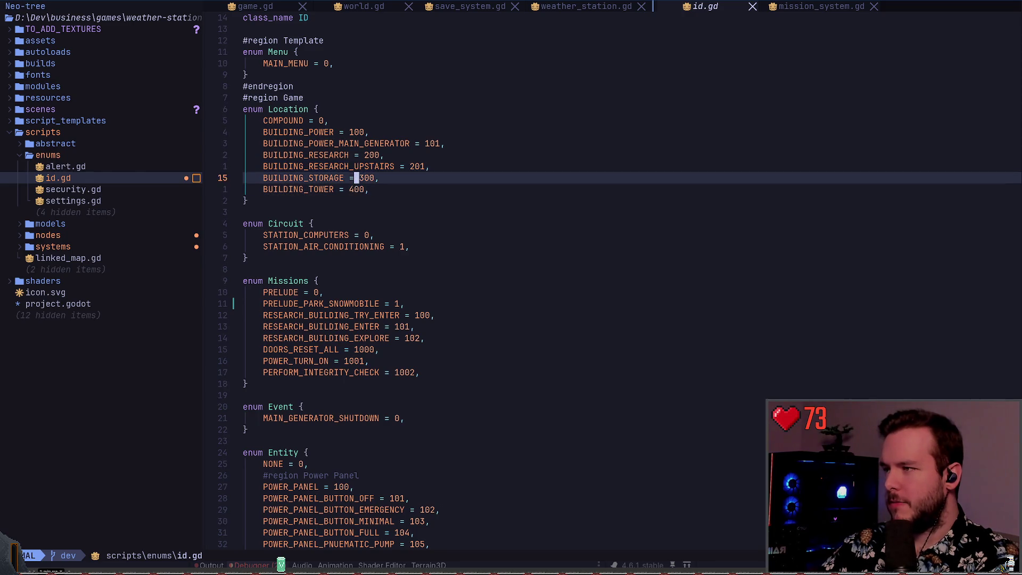
{"action": "key", "text": "k"}
{"action": "key", "text": "k"}
{"action": "key", "text": "k"}
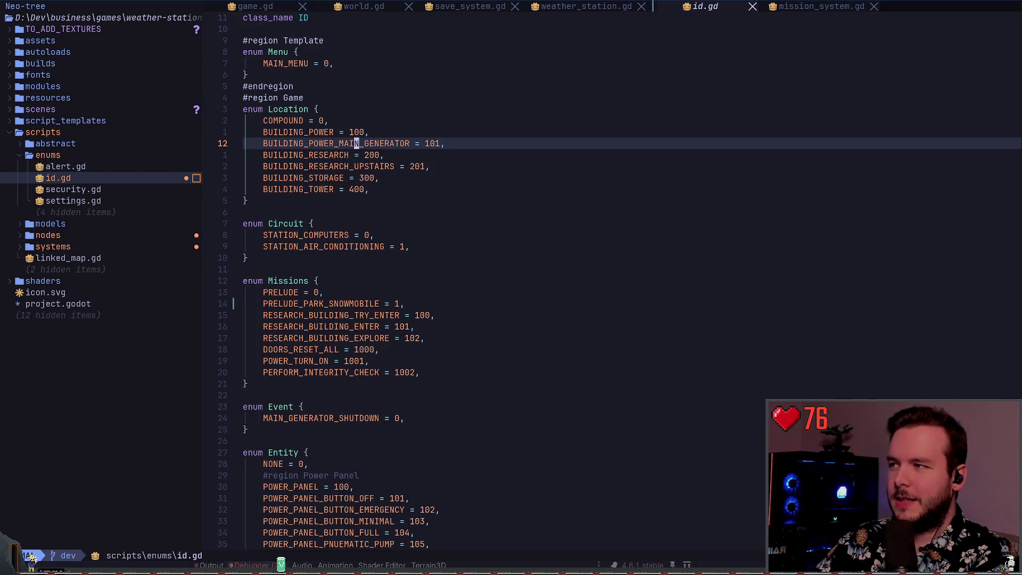
{"action": "key", "text": "k"}
{"action": "key", "text": "k"}
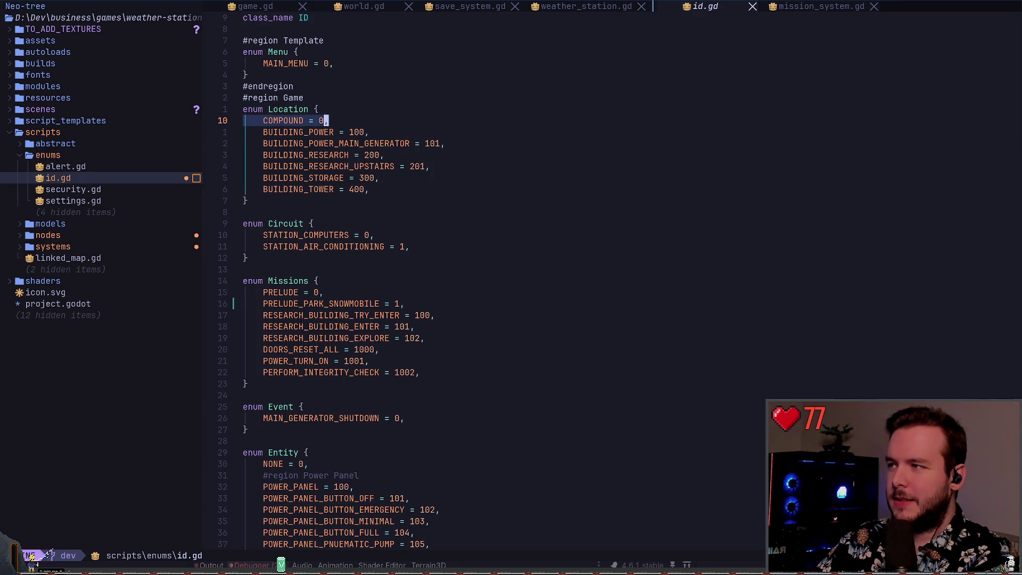
{"action": "key", "text": "j"}
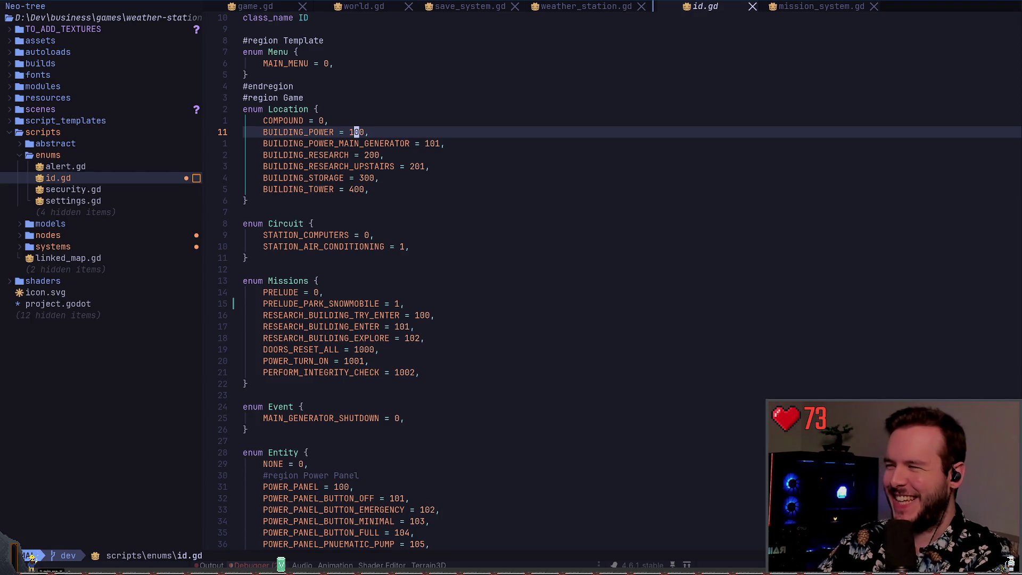
{"action": "key", "text": "y"}
{"action": "key", "text": "y"}
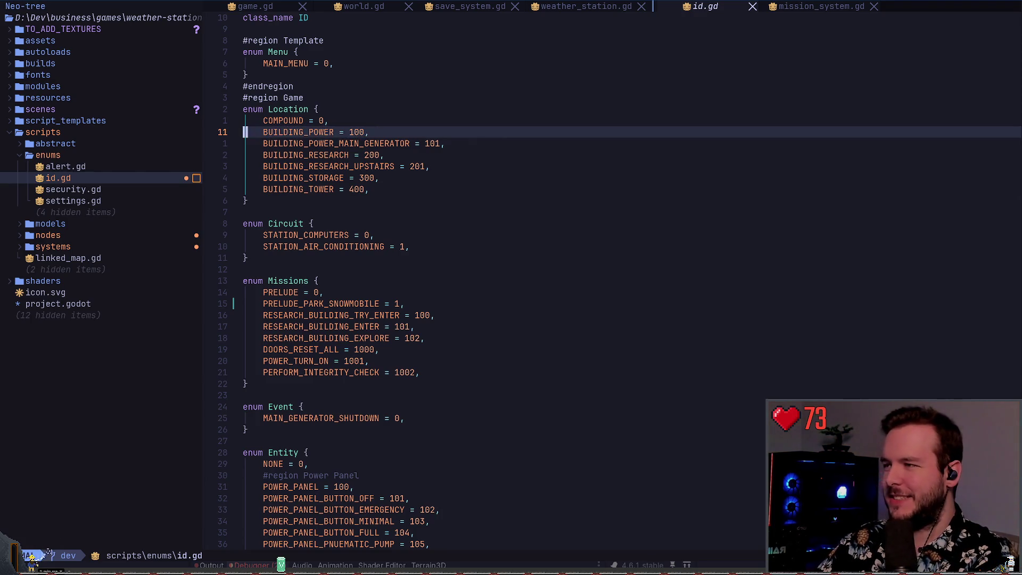
{"action": "key", "text": "k"}
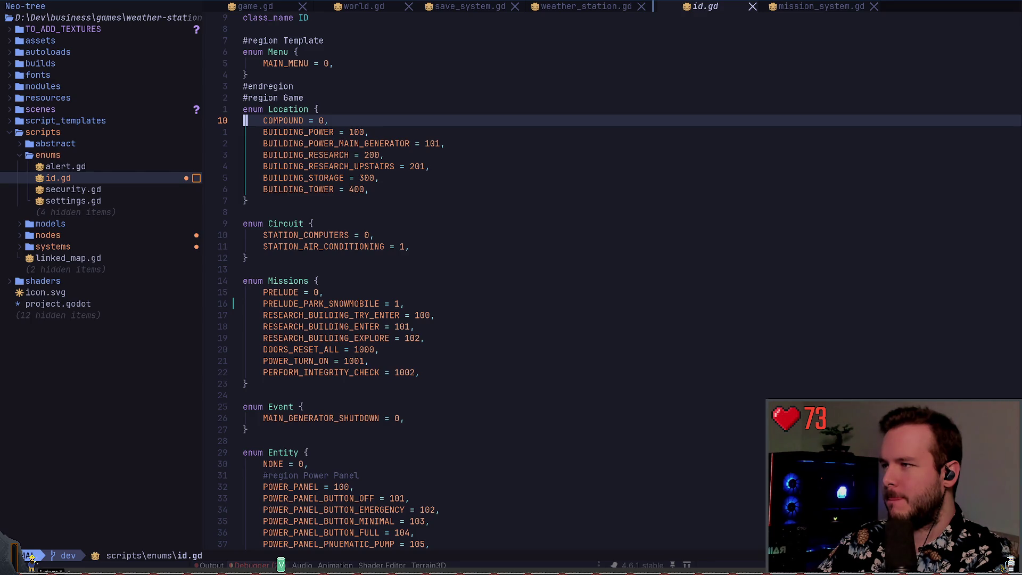
{"action": "key", "text": "j"}
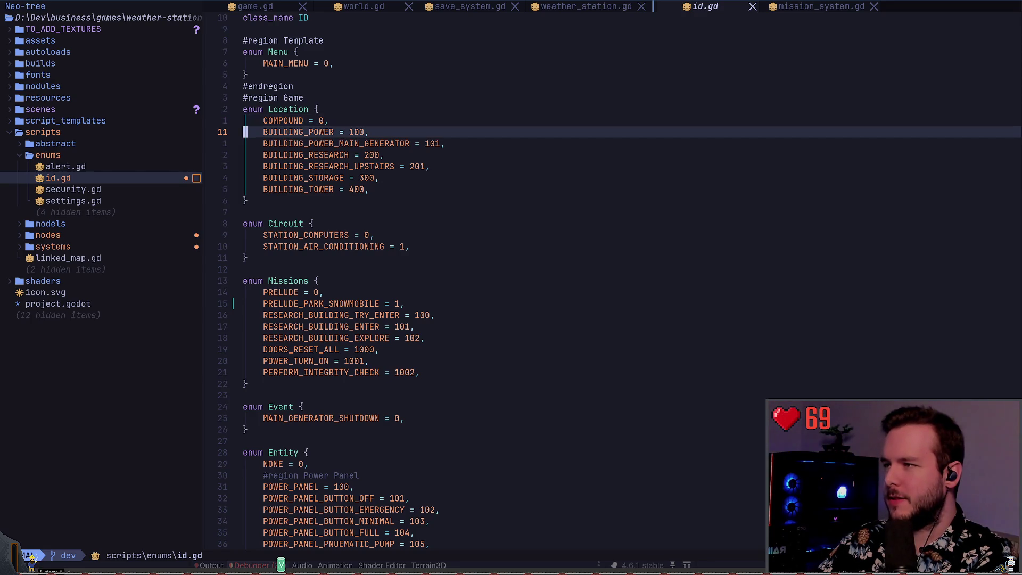
{"action": "key", "text": "j"}
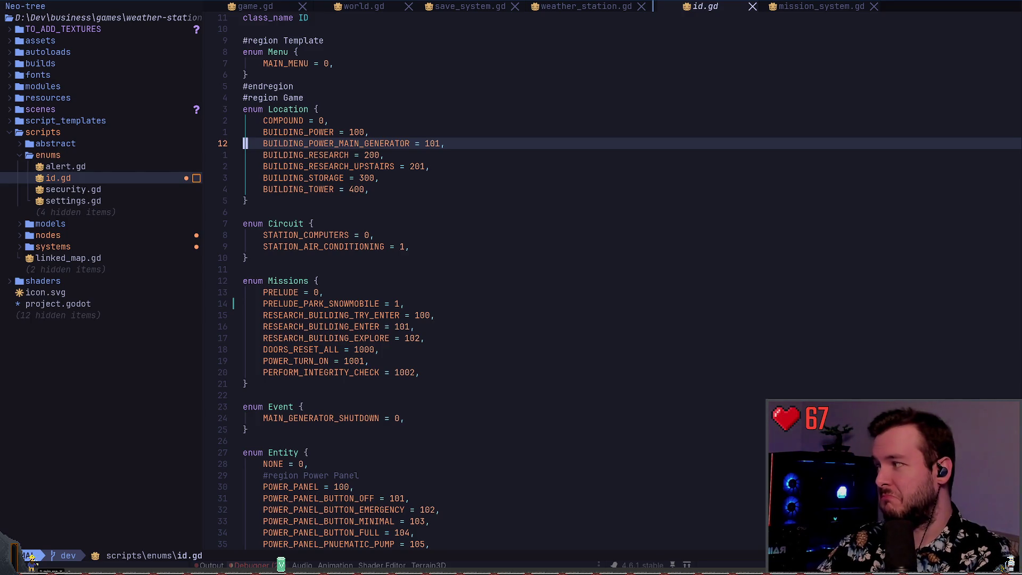
{"action": "key", "text": "w"}
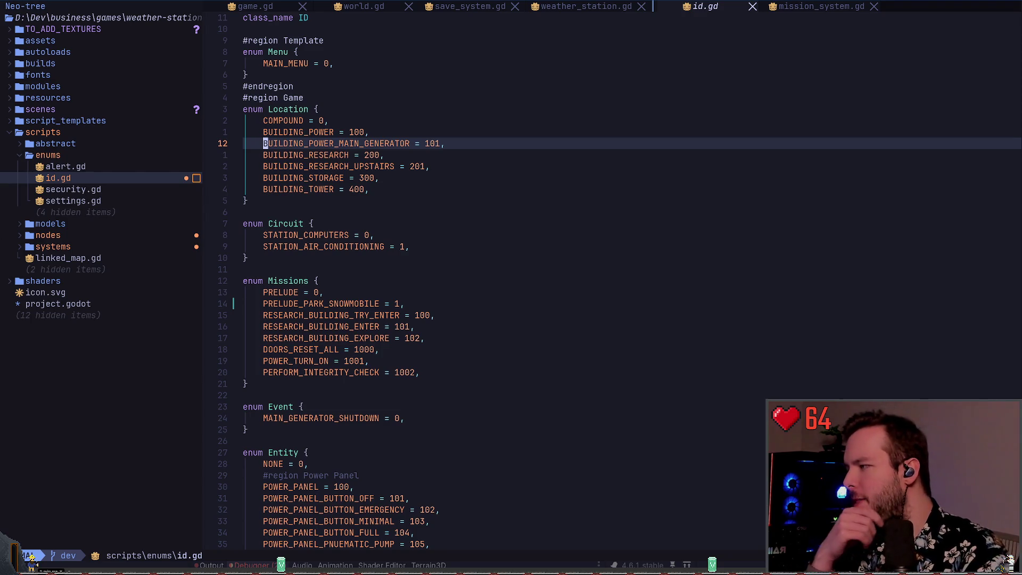
{"action": "key", "text": "3"}
{"action": "key", "text": "j"}
{"action": "key", "text": "w"}
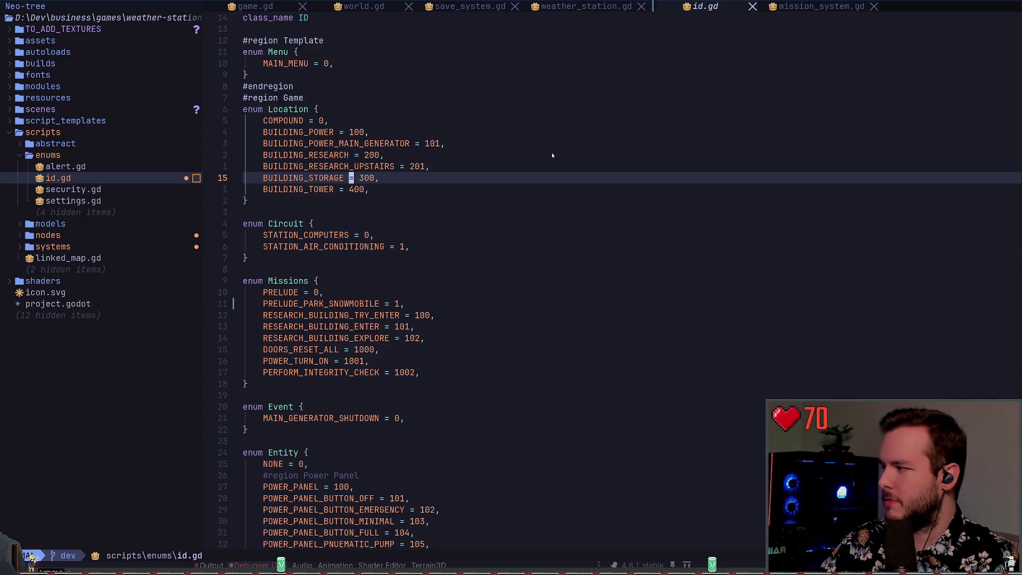
Add a temporary BUILDING_GARAGE = 50 entry near the top of the Location enum in id.gd.
{"action": "key", "text": "k"}
{"action": "key", "text": "k"}
{"action": "key", "text": "k"}
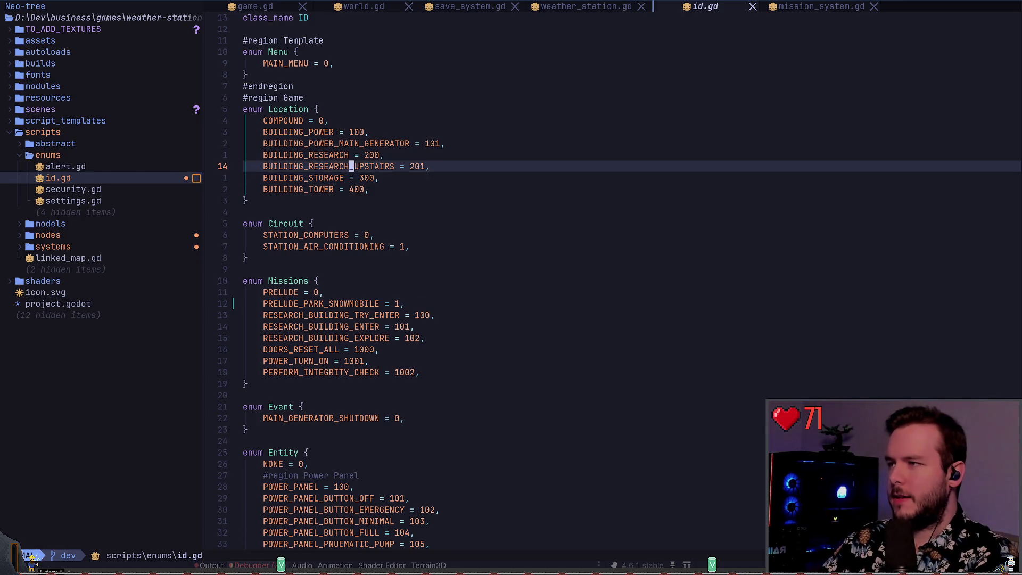
{"action": "key", "text": "k"}
{"action": "key", "text": "0"}
{"action": "key", "text": "y"}
{"action": "key", "text": "y"}
{"action": "type", "text": "pukoBUILDING_GA"}
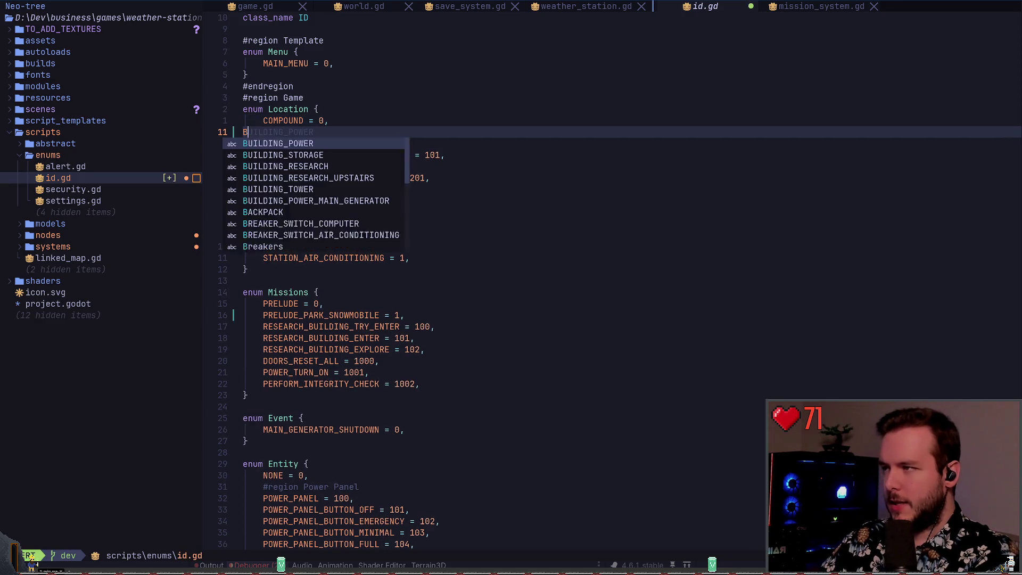
{"action": "type", "text": "RAGE,"}
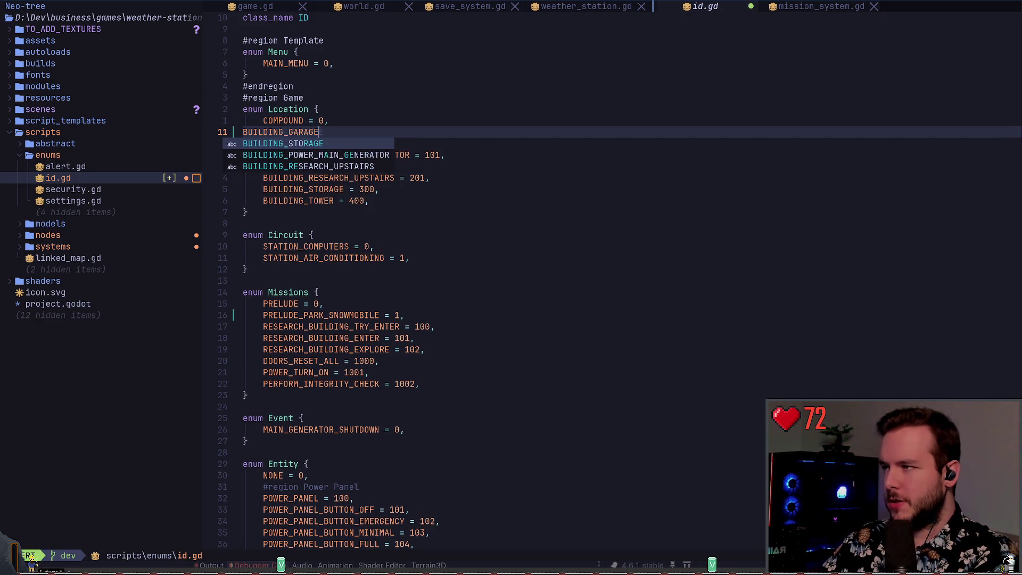
{"action": "key", "text": "Escape"}
{"action": "type", "text": "= "}
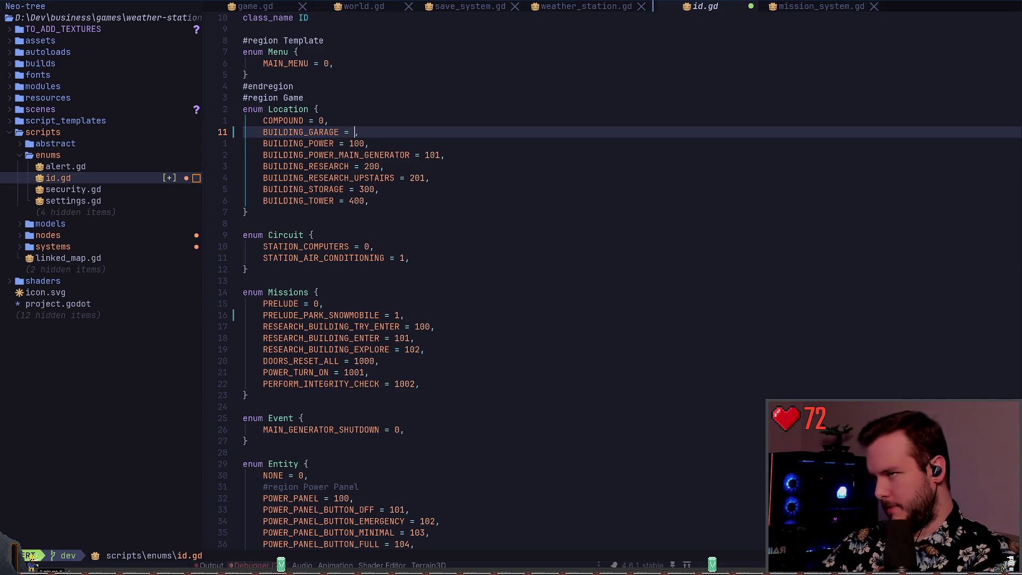
{"action": "type", "text": "1"}
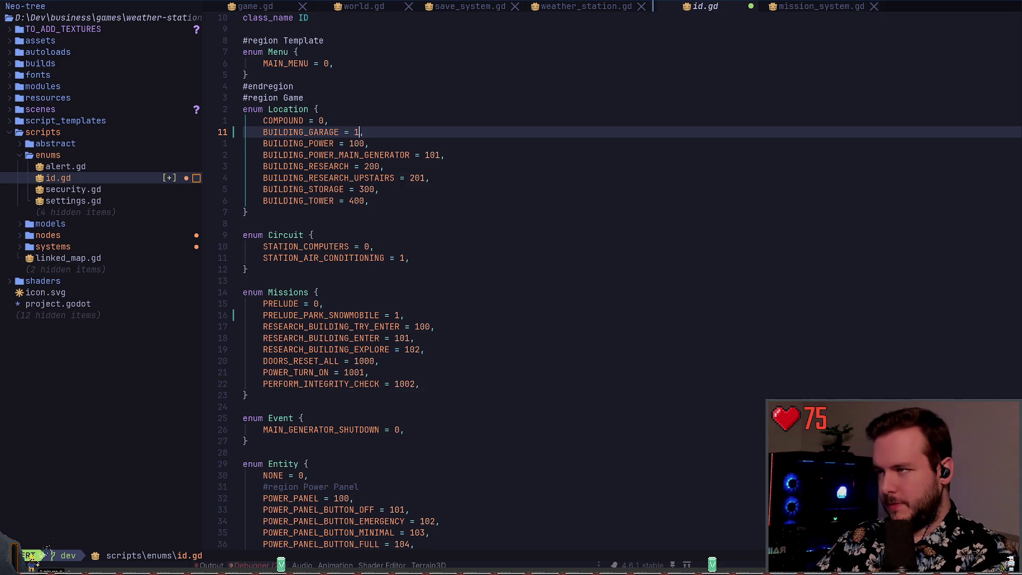
{"action": "key", "text": "BackSpace"}
{"action": "type", "text": "50"}
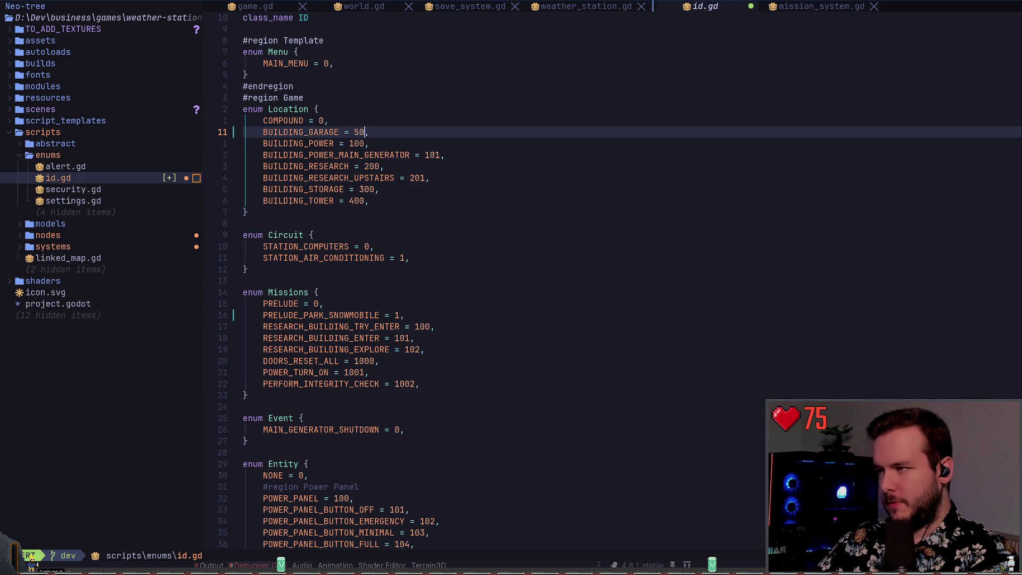
{"action": "key", "text": "BackSpace"}
{"action": "key", "text": "BackSpace"}
{"action": "type", "text": "100"}
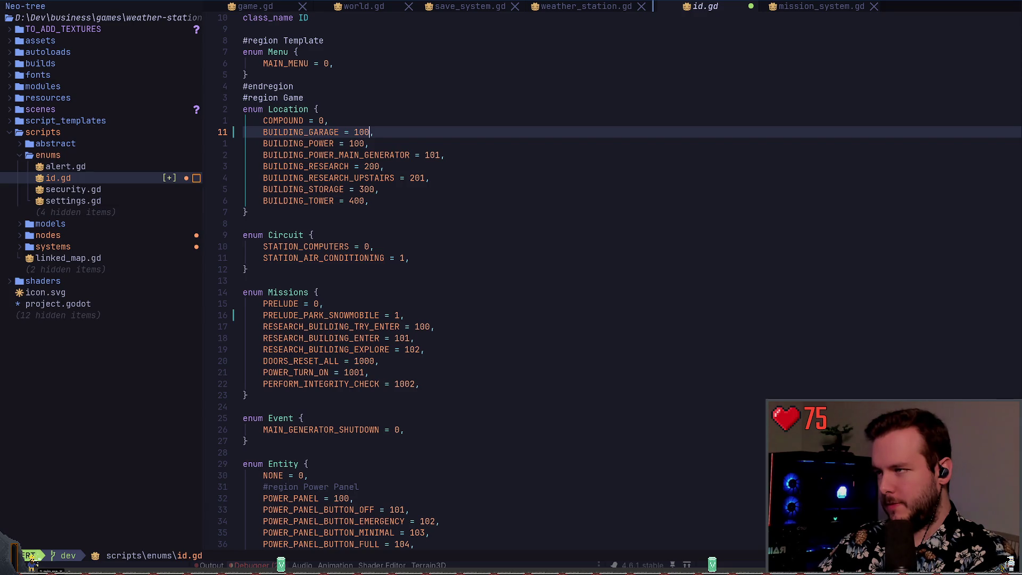
{"action": "key", "text": "Escape"}
{"action": "key", "text": "u"}
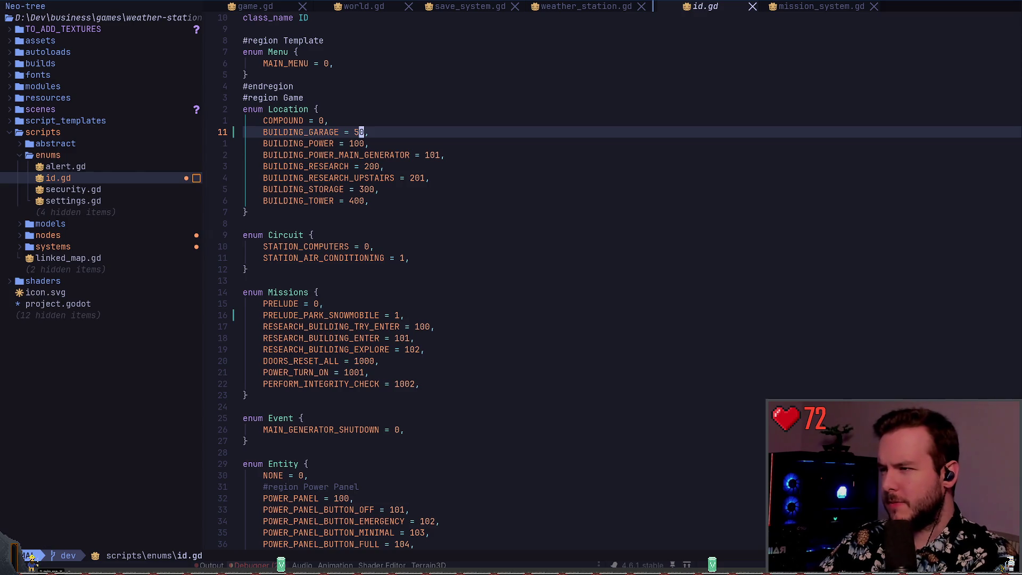
Rename BUILDING_TOWER to BUILDING_GARAGE (value 400), save, and delete the temporary 50 entry.
{"action": "key", "text": "j"}
{"action": "key", "text": "j"}
{"action": "key", "text": "j"}
{"action": "key", "text": "j"}
{"action": "key", "text": "j"}
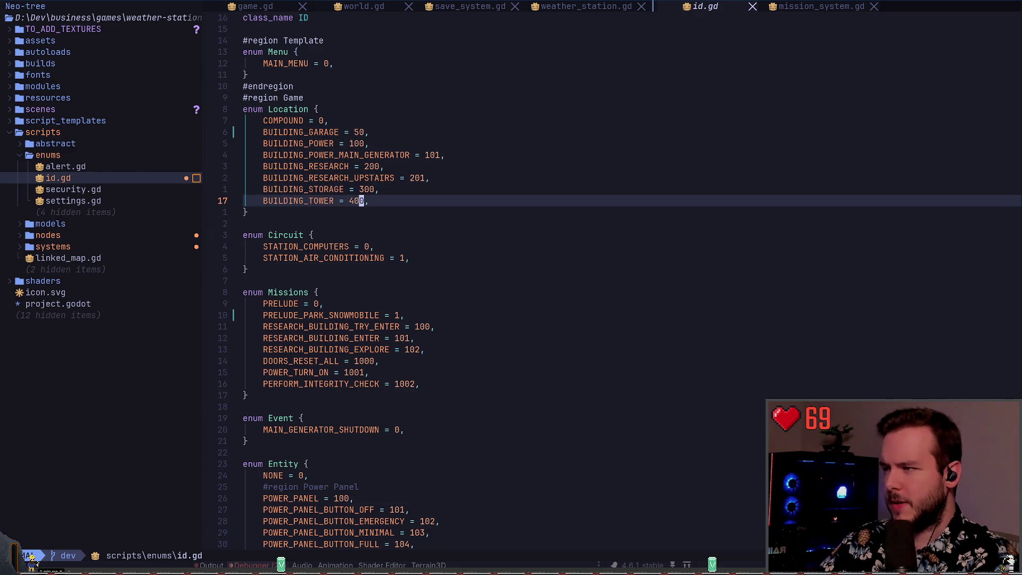
{"action": "key", "text": "d"}
{"action": "key", "text": "d"}
{"action": "key", "text": "k"}
{"action": "key", "text": "u"}
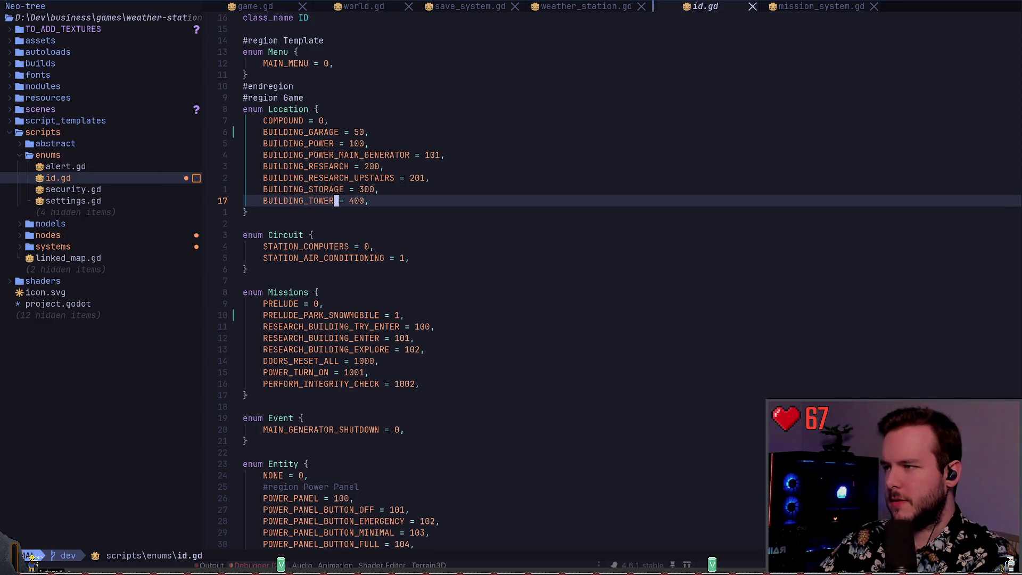
{"action": "key", "text": "k"}
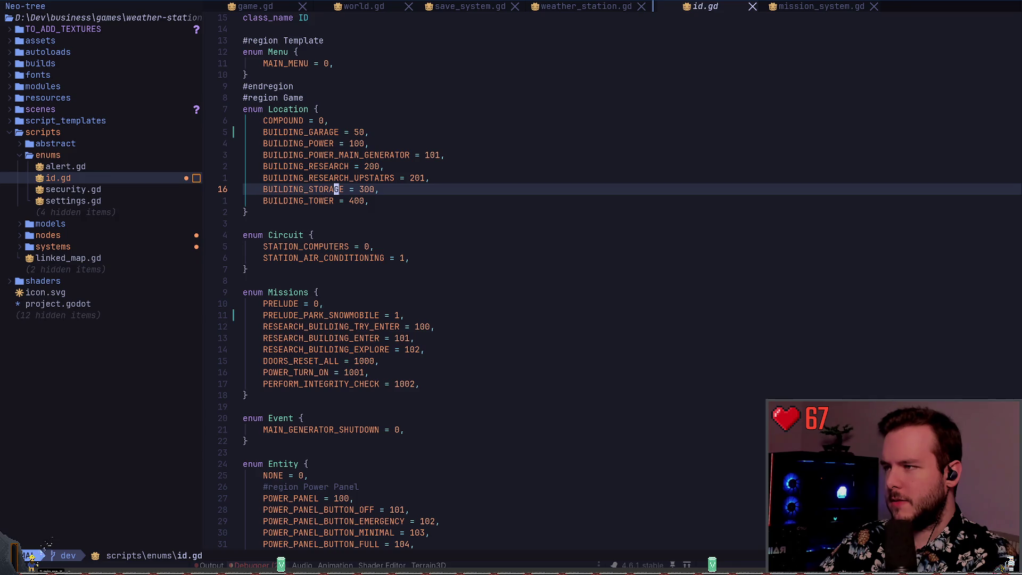
{"action": "key", "text": "j"}
{"action": "type", "text": "cw"}
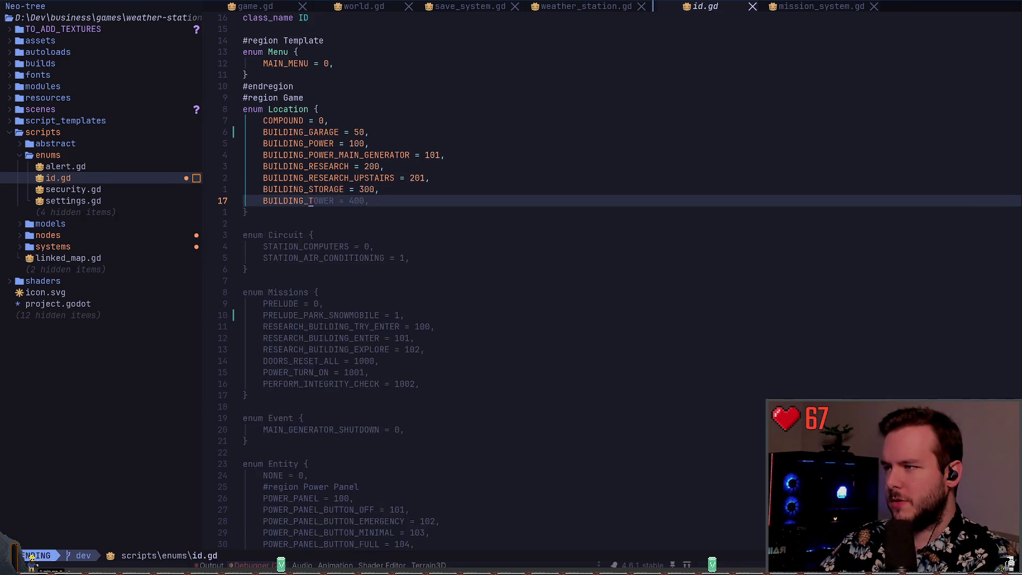
{"action": "type", "text": "GARAGE"}
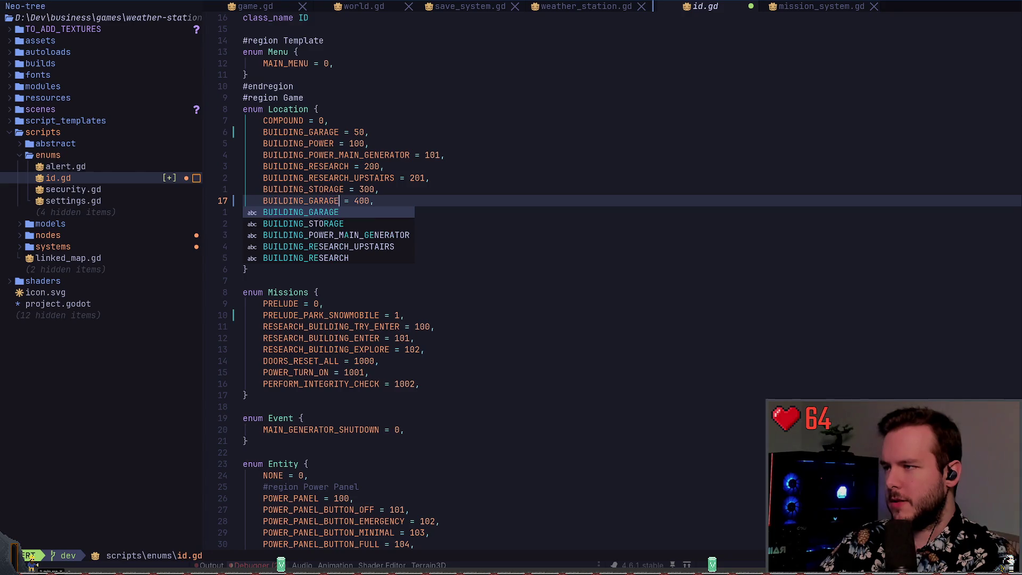
{"action": "key", "text": "Escape"}
{"action": "type", "text": ":w"}
{"action": "key", "text": "Return"}
{"action": "key", "text": "k"}
{"action": "key", "text": "k"}
{"action": "key", "text": "k"}
{"action": "key", "text": "k"}
{"action": "key", "text": "k"}
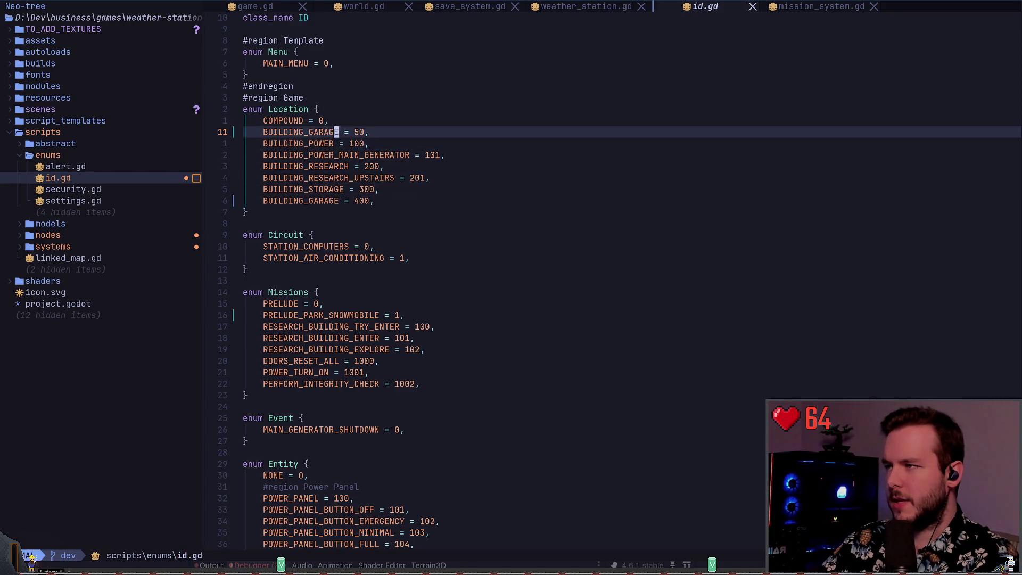
{"action": "key", "text": "d"}
{"action": "key", "text": "d"}
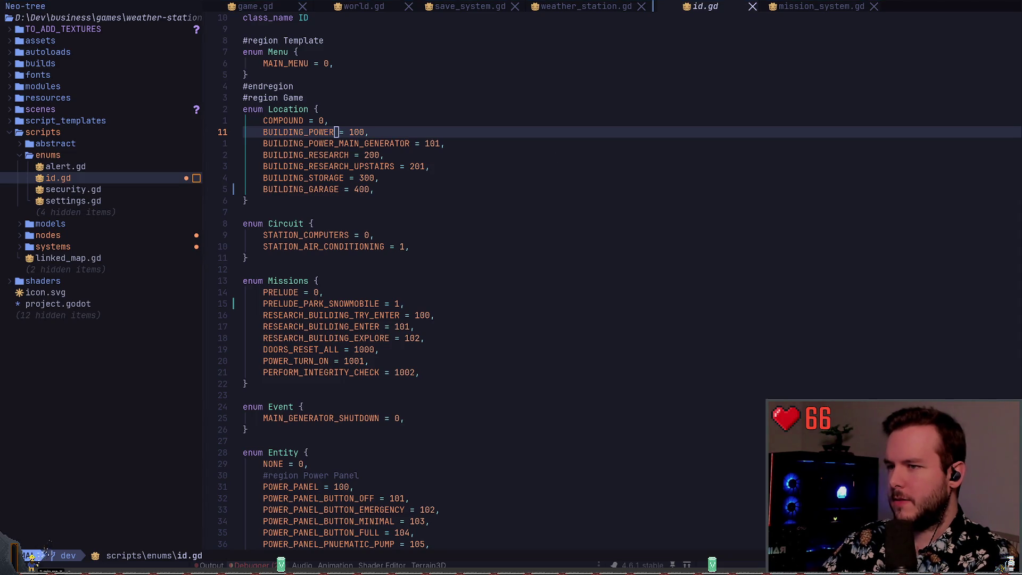
{"action": "key", "text": "alt+Tab"}
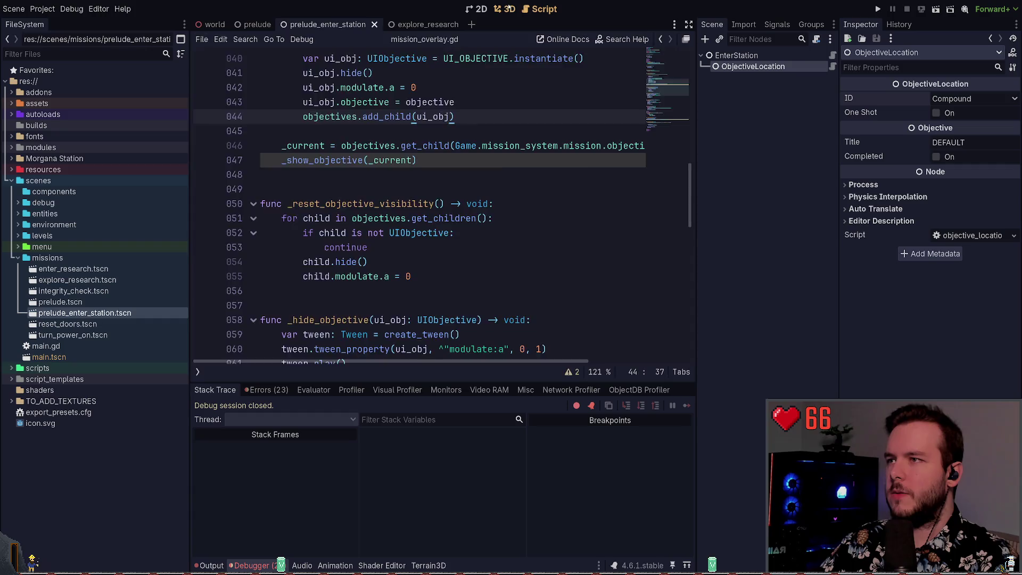
Open garage.tscn in the 3D view, looking down into the garage.
{"action": "left_click", "coordinate": [505, 9]}
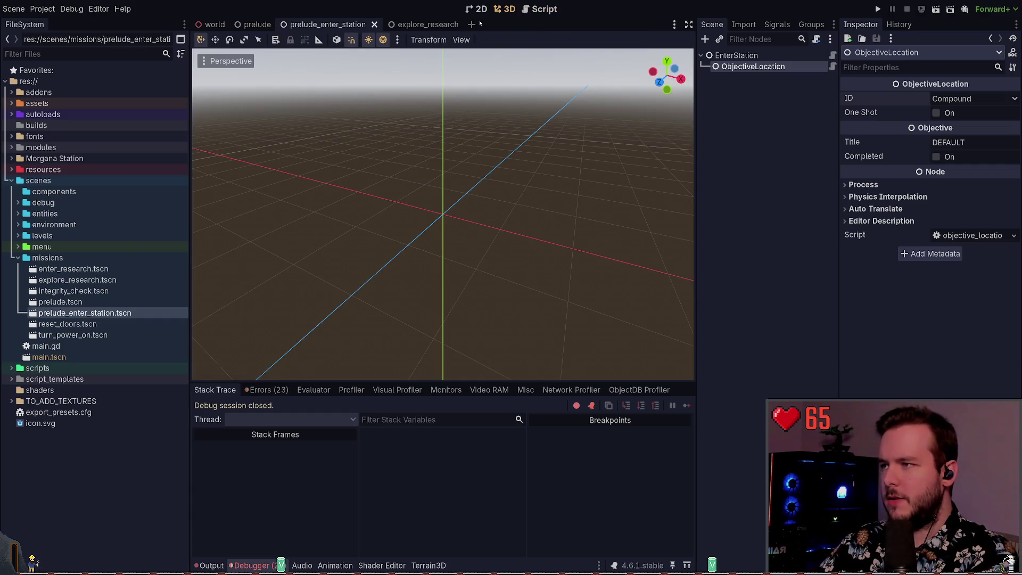
{"action": "key", "text": "ctrl+shift+t"}
{"action": "mouse_move", "coordinate": [502, 54]}
{"action": "left_mouse_down"}
{"action": "mouse_move", "coordinate": [474, 138]}
{"action": "mouse_move", "coordinate": [513, 290]}
{"action": "left_mouse_up"}
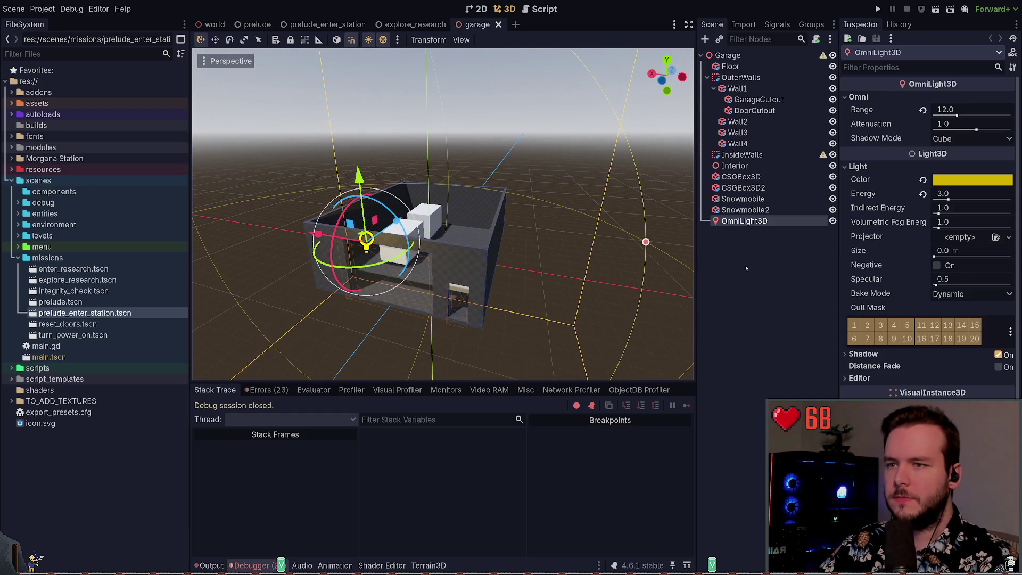
{"action": "left_click", "coordinate": [778, 275]}
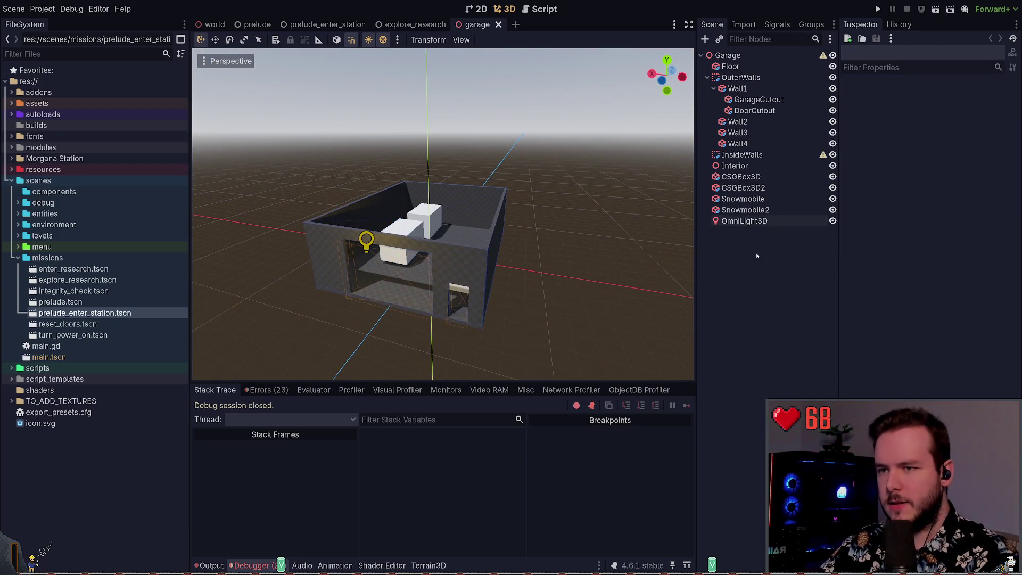
Add a LocationArea node with a BoxShape3D CollisionShape3D child and save the scene.
{"action": "key", "text": "F6"}
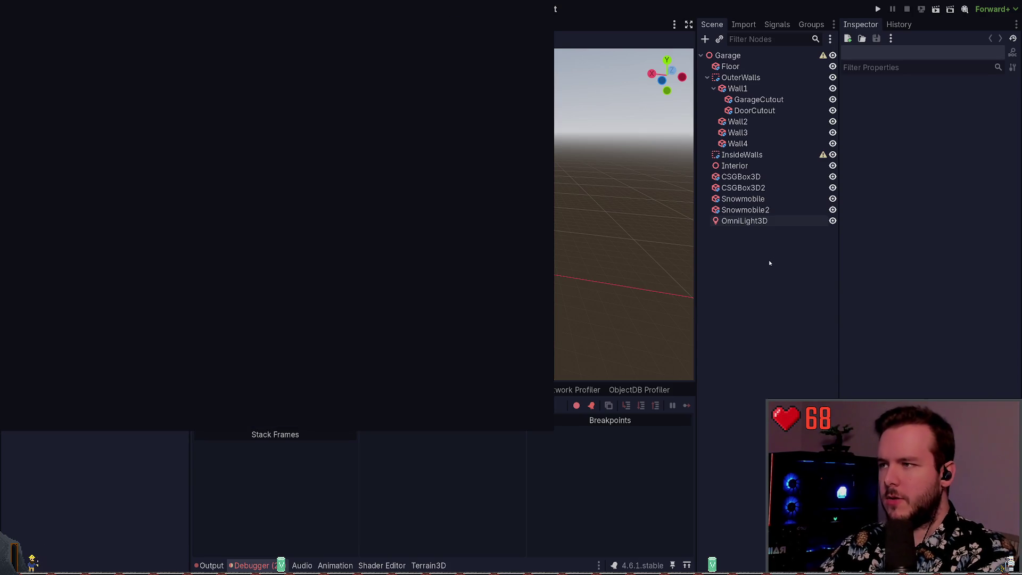
{"action": "key", "text": "Return"}
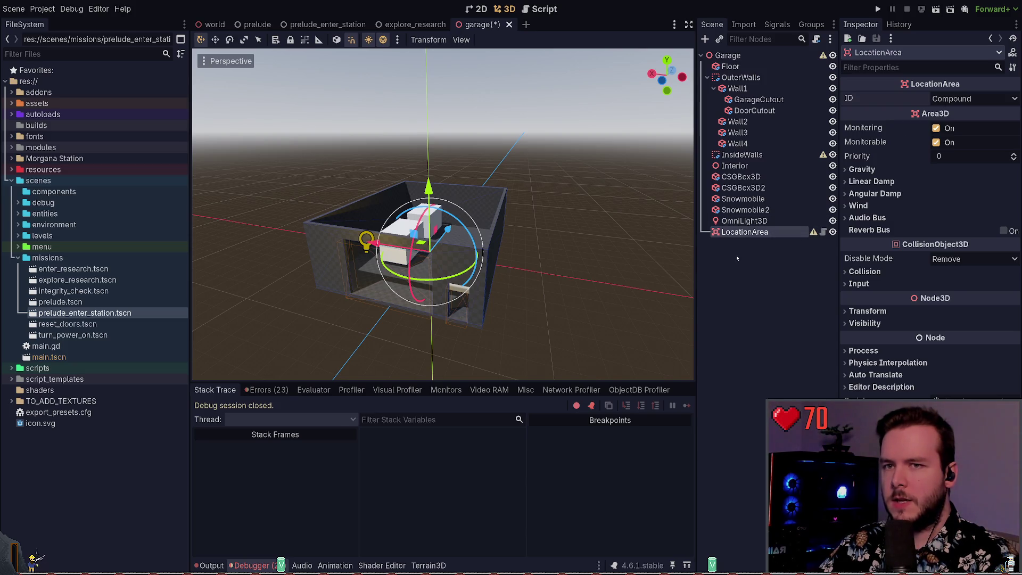
{"action": "key", "text": "F5"}
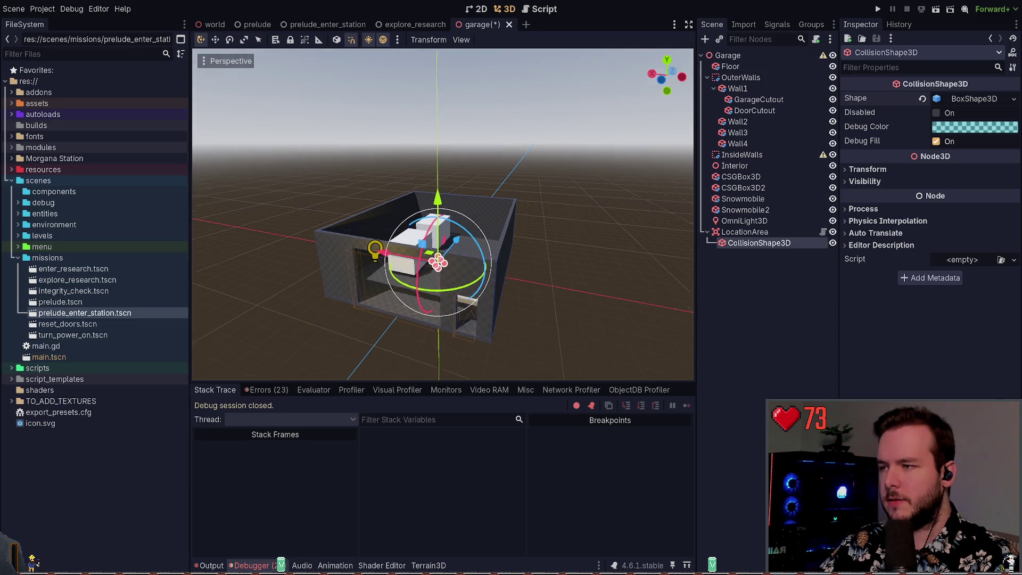
{"action": "scroll", "coordinate": [443, 214], "scroll_direction": "up", "scroll_amount": 3}
{"action": "key", "text": "ctrl+s"}
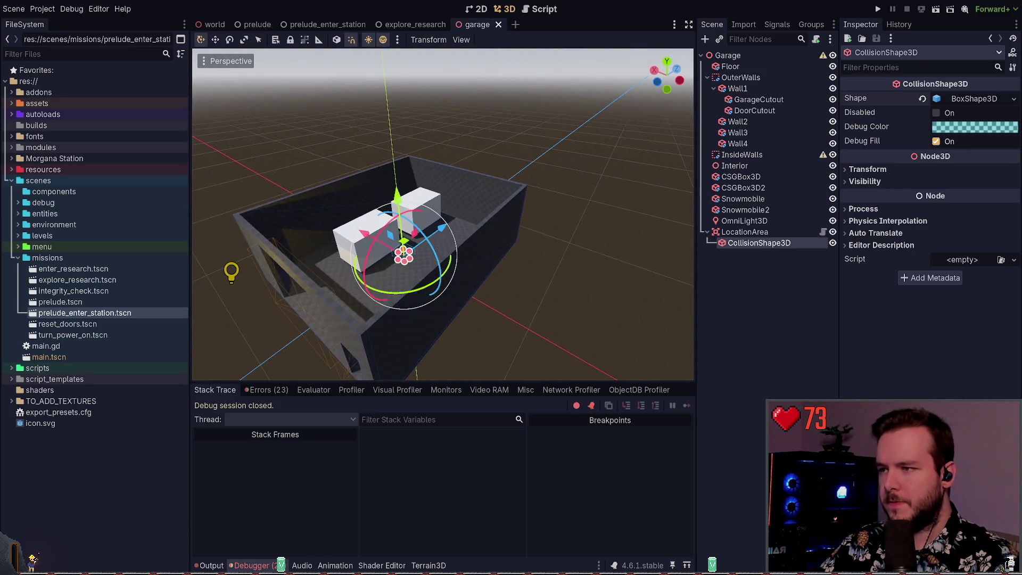
Move, resize and rotate the collision box to fill the garage interior, then save.
{"action": "mouse_move", "coordinate": [473, 242]}
{"action": "left_mouse_down"}
{"action": "mouse_move", "coordinate": [473, 226]}
{"action": "mouse_move", "coordinate": [353, 258]}
{"action": "left_mouse_up"}
{"action": "key", "text": "e"}
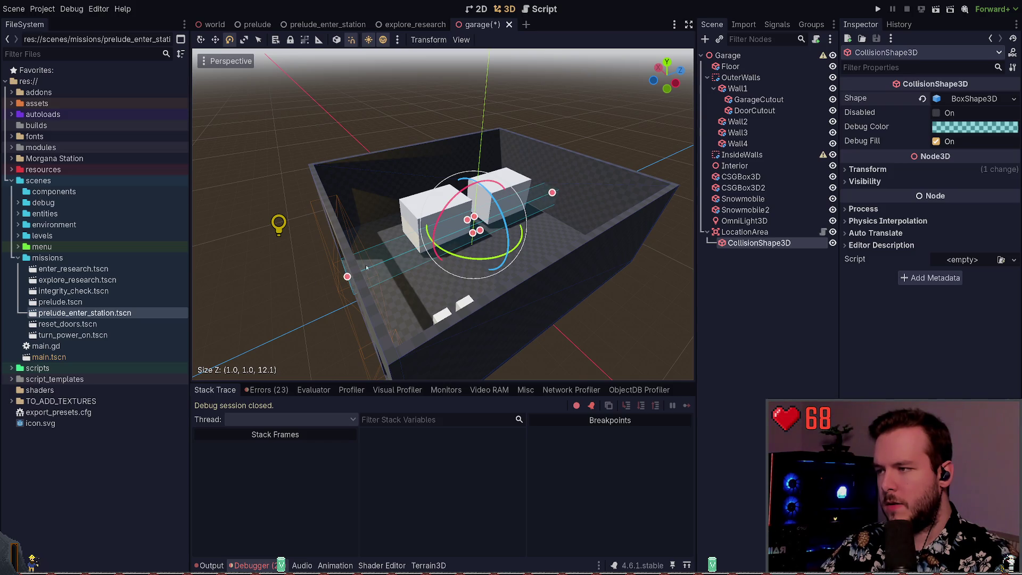
{"action": "mouse_move", "coordinate": [347, 277]}
{"action": "left_mouse_down"}
{"action": "mouse_move", "coordinate": [466, 290]}
{"action": "mouse_move", "coordinate": [541, 281]}
{"action": "left_mouse_up"}
{"action": "mouse_move", "coordinate": [469, 211]}
{"action": "left_mouse_down"}
{"action": "mouse_move", "coordinate": [533, 226]}
{"action": "mouse_move", "coordinate": [537, 218]}
{"action": "mouse_move", "coordinate": [458, 212]}
{"action": "mouse_move", "coordinate": [524, 297]}
{"action": "left_mouse_up"}
{"action": "key", "text": "ctrl+s"}
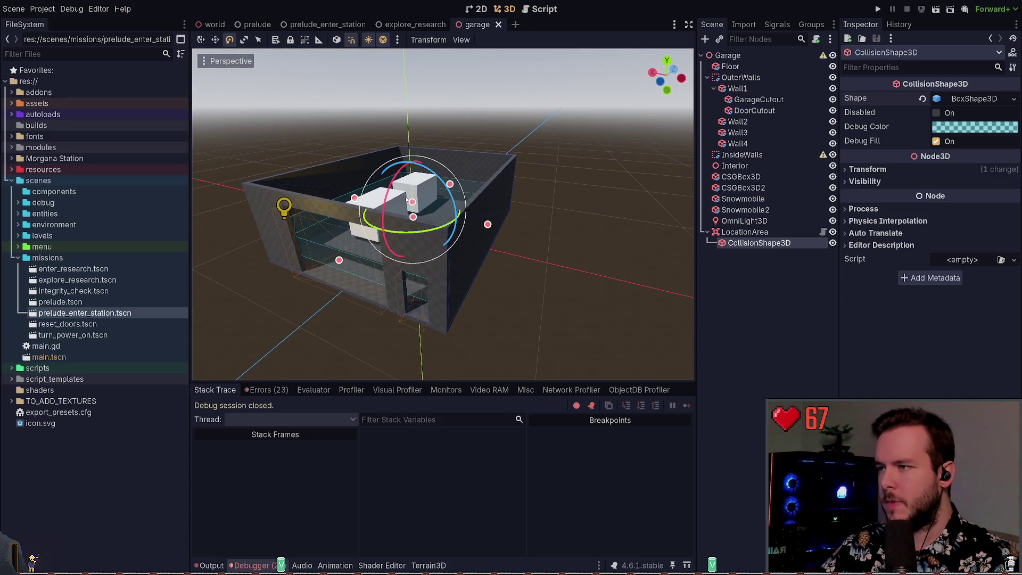
{"action": "mouse_move", "coordinate": [412, 202]}
{"action": "left_mouse_down"}
{"action": "mouse_move", "coordinate": [550, 207]}
{"action": "mouse_move", "coordinate": [506, 209]}
{"action": "mouse_move", "coordinate": [458, 226]}
{"action": "mouse_move", "coordinate": [457, 238]}
{"action": "mouse_move", "coordinate": [394, 233]}
{"action": "left_mouse_up"}
{"action": "key", "text": "ctrl+s"}
Check the box fit, collapse and select LocationArea, then reload the current project.
{"action": "left_click", "coordinate": [649, 283]}
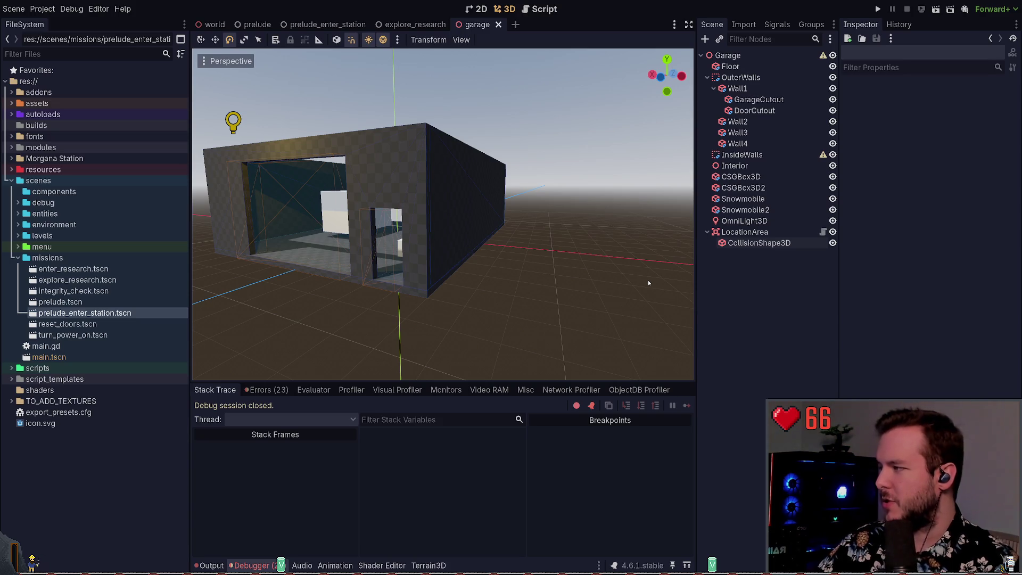
{"action": "left_click_drag", "start_coordinate": [599, 201], "coordinate": [516, 286]}
{"action": "left_click", "coordinate": [734, 233]}
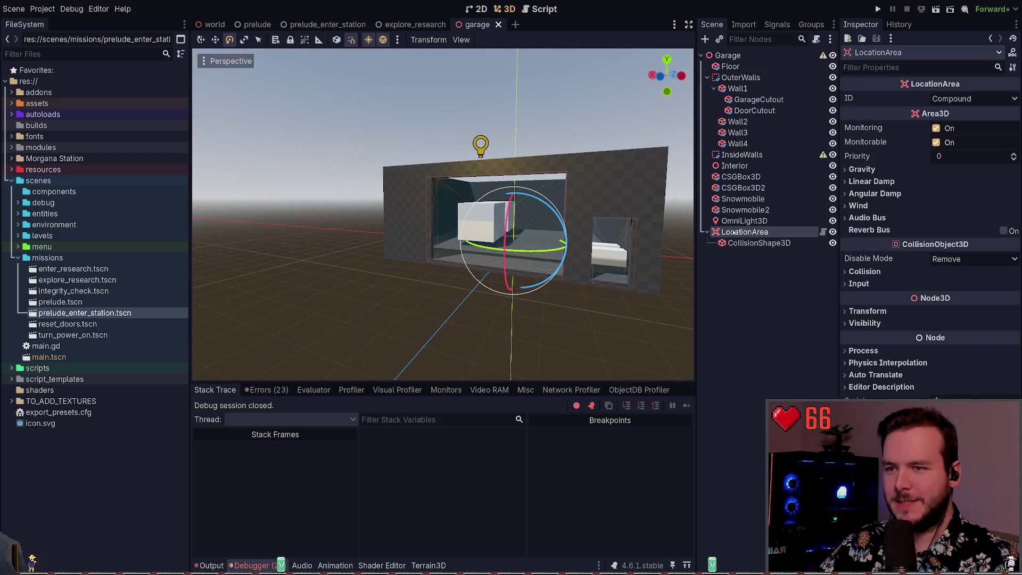
{"action": "left_click", "coordinate": [703, 233]}
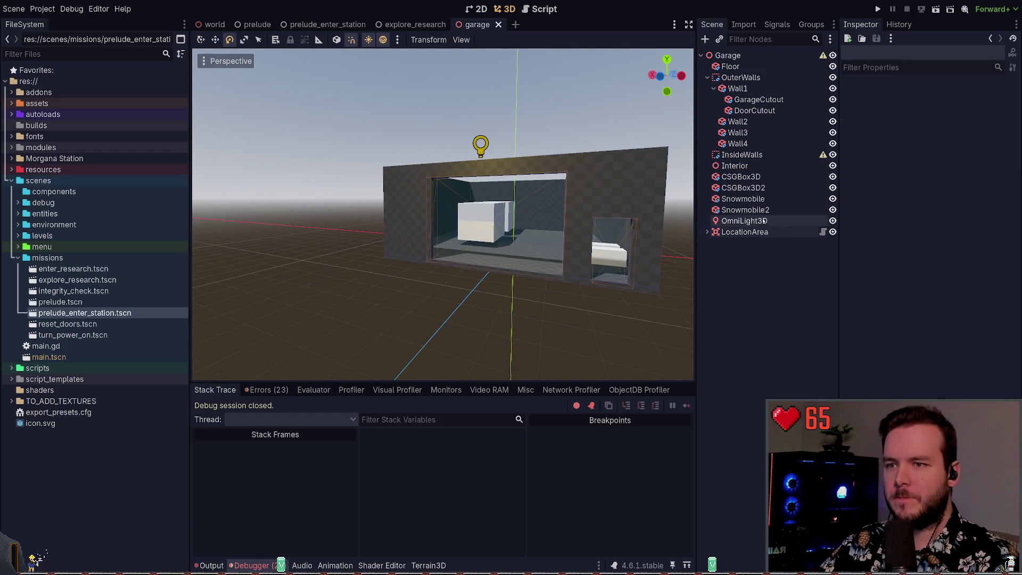
{"action": "left_click", "coordinate": [746, 232]}
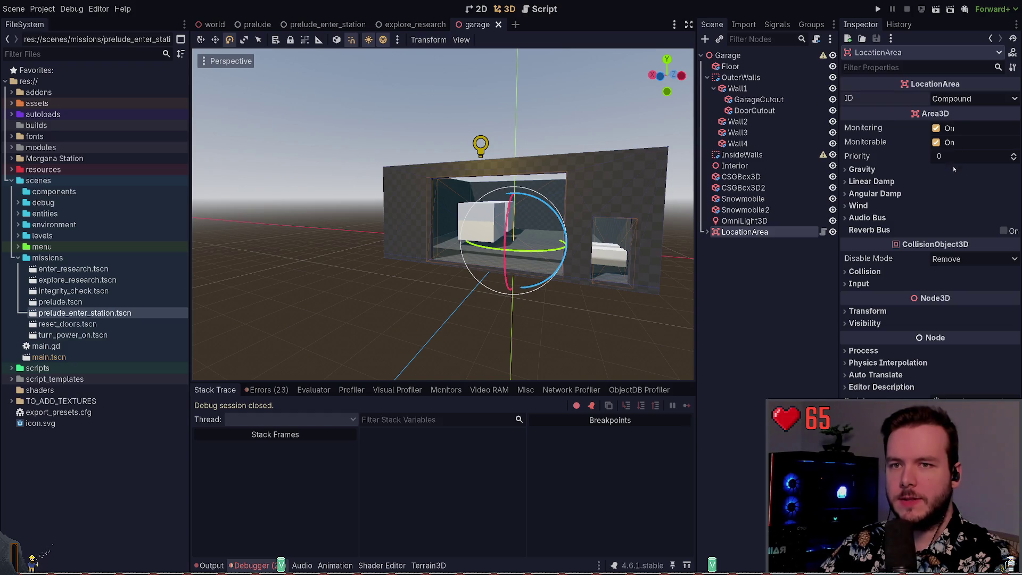
{"action": "left_click", "coordinate": [42, 9]}
{"action": "left_click", "coordinate": [94, 114]}
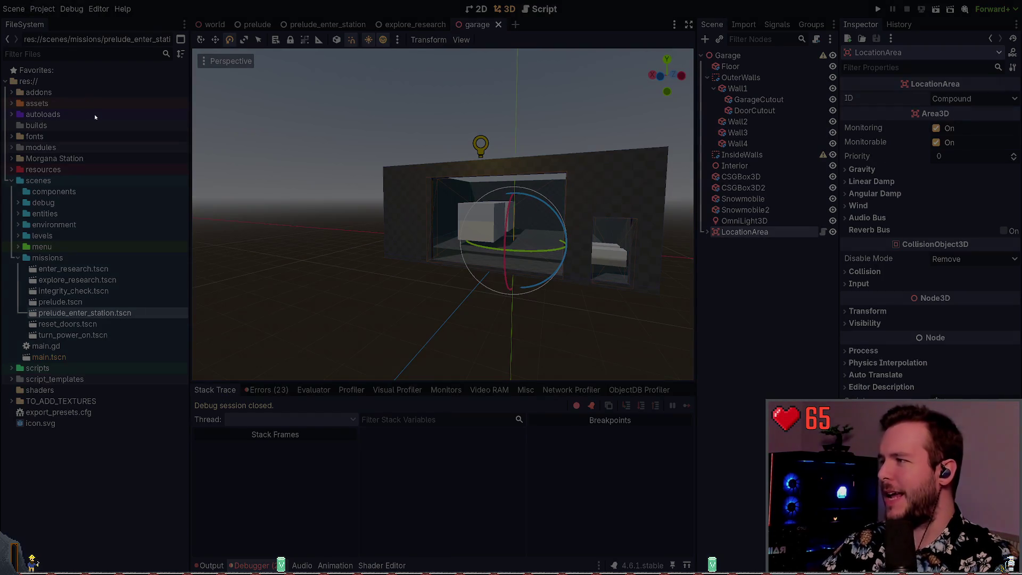
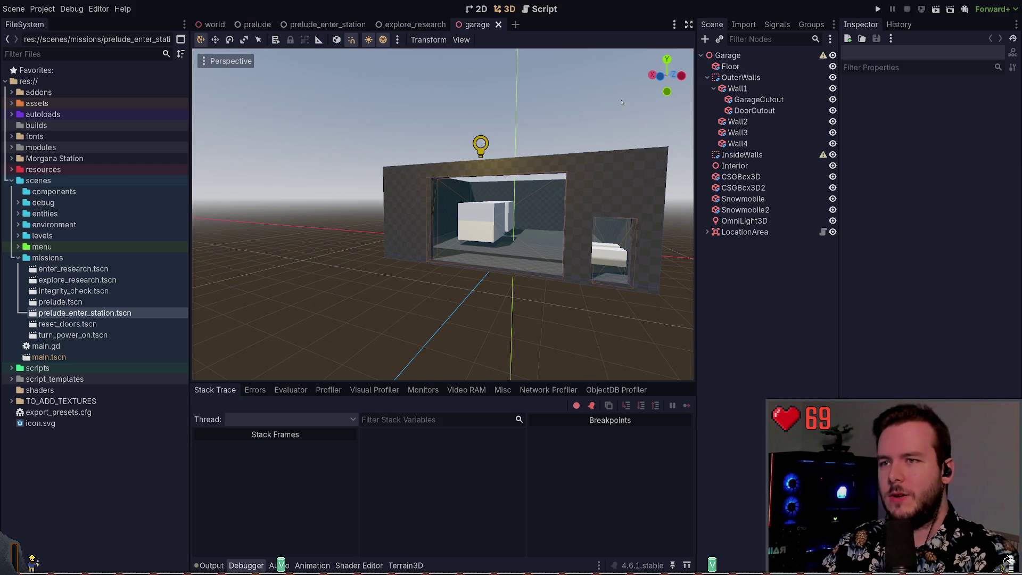
Inspect the garage LocationArea and its collision shape, then save the garage scene.
{"action": "left_click", "coordinate": [804, 55]}
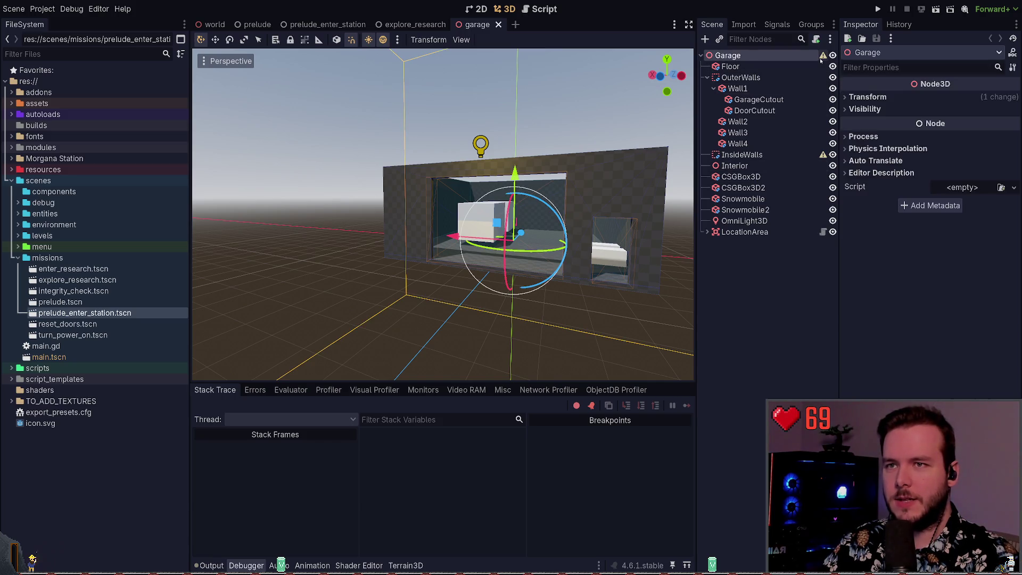
{"action": "left_click", "coordinate": [777, 232]}
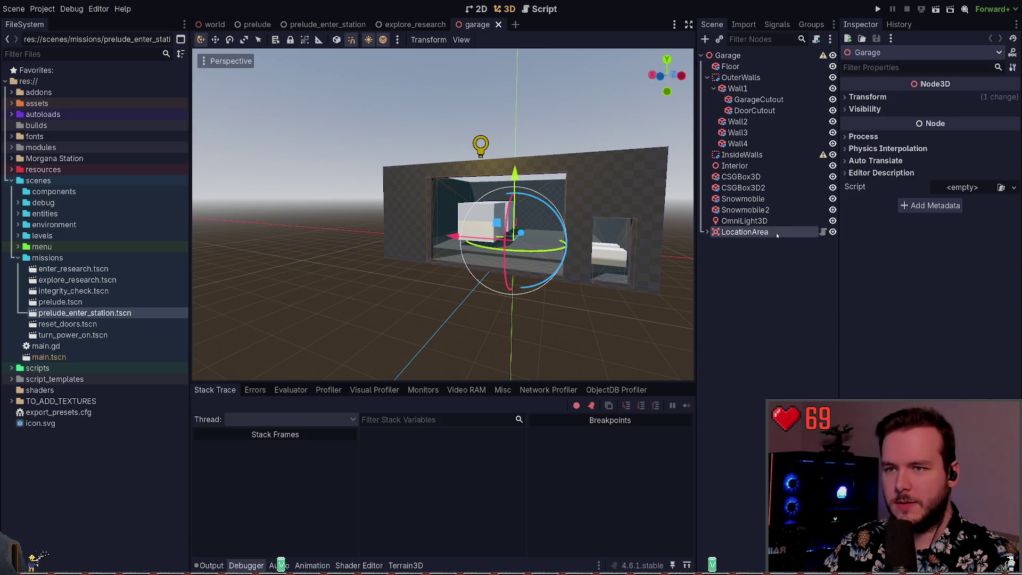
{"action": "left_click", "coordinate": [708, 233]}
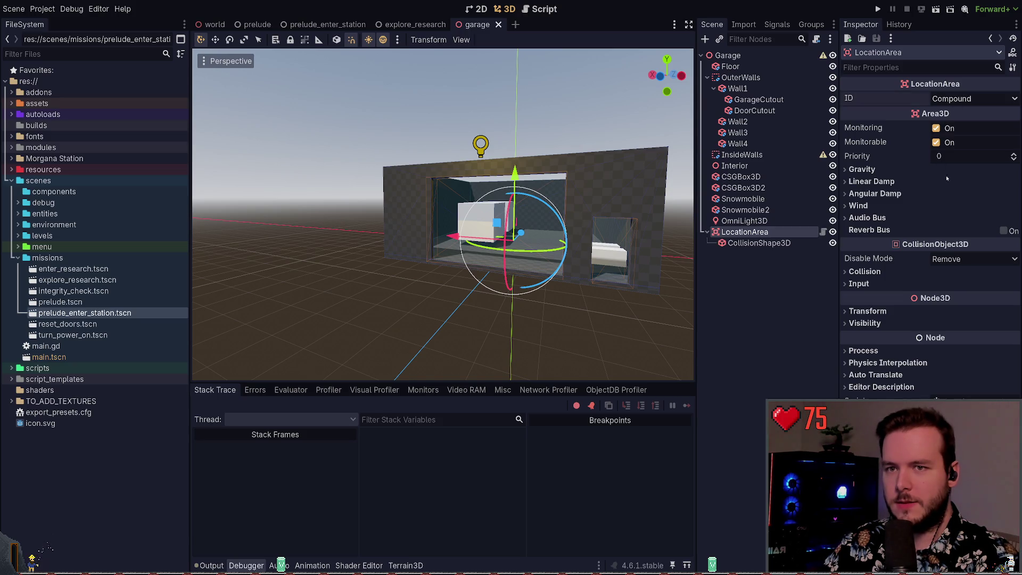
{"action": "left_click", "coordinate": [767, 281]}
{"action": "key", "text": "ctrl+s"}
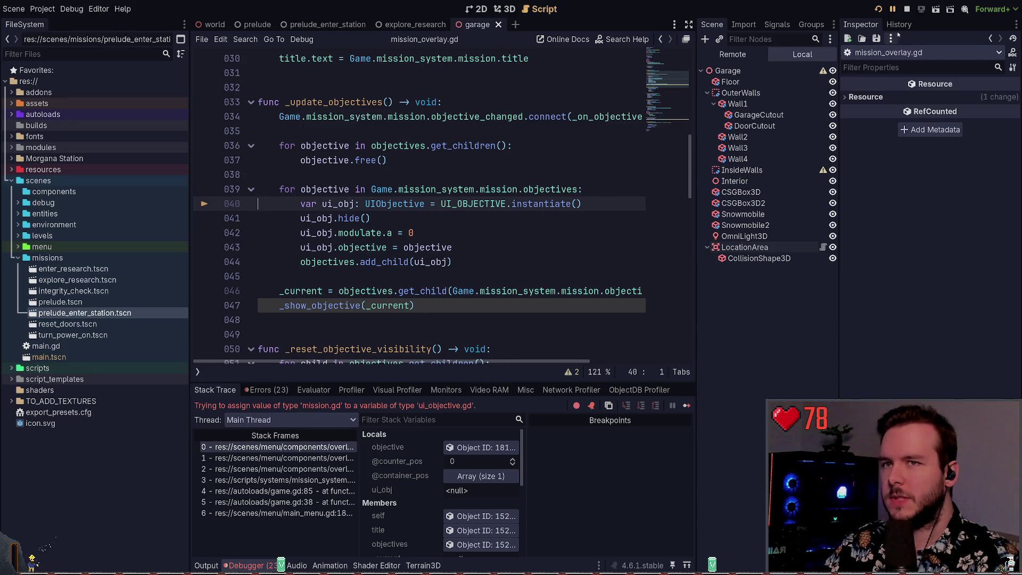
Stop the game and compare the explore_research and prelude_enter_station mission scenes.
{"action": "left_click", "coordinate": [906, 9]}
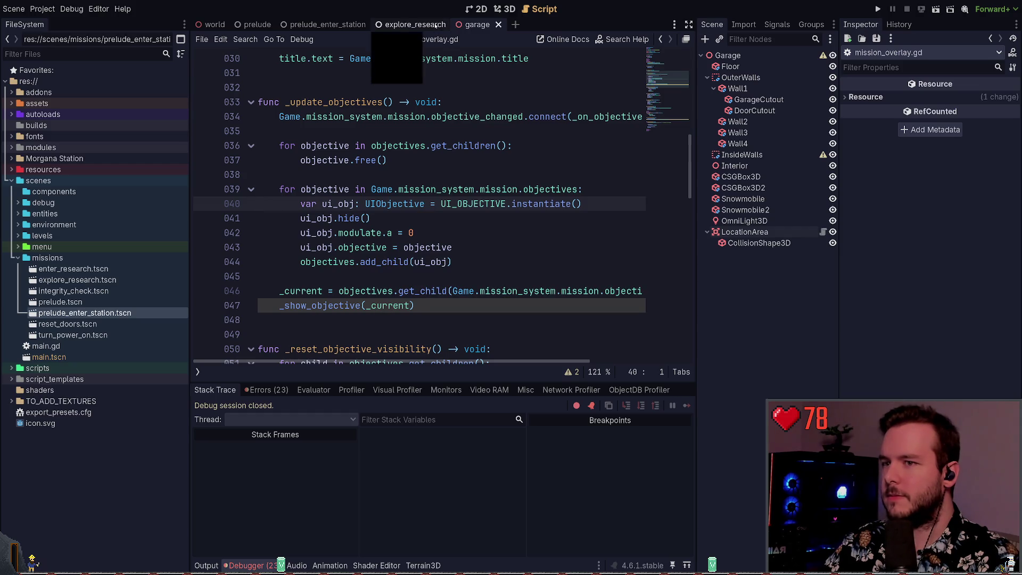
{"action": "left_click", "coordinate": [413, 24]}
{"action": "left_click", "coordinate": [351, 24]}
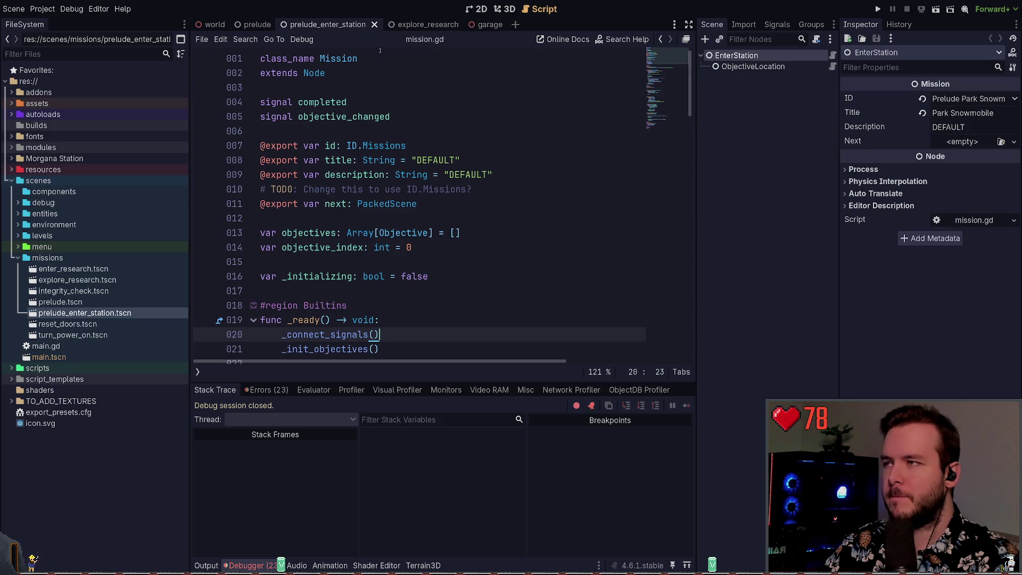
{"action": "left_click", "coordinate": [751, 66]}
{"action": "left_click", "coordinate": [738, 56]}
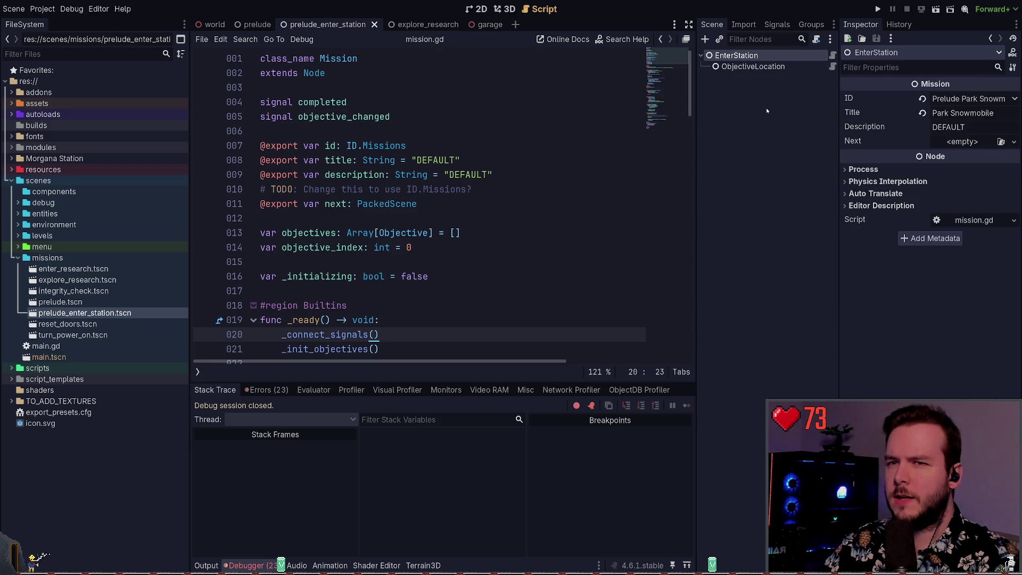
Review the prelude mission's EnterCompound objective, then return to prelude_enter_station's ObjectiveLocation.
{"action": "key", "text": "ctrl+shift+Tab"}
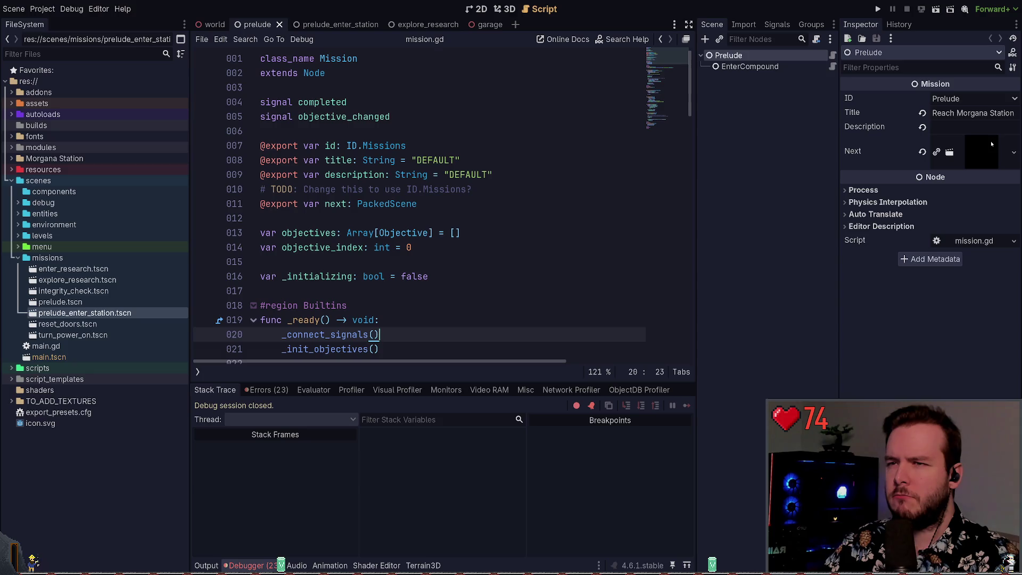
{"action": "left_click", "coordinate": [751, 66]}
{"action": "left_click", "coordinate": [751, 55]}
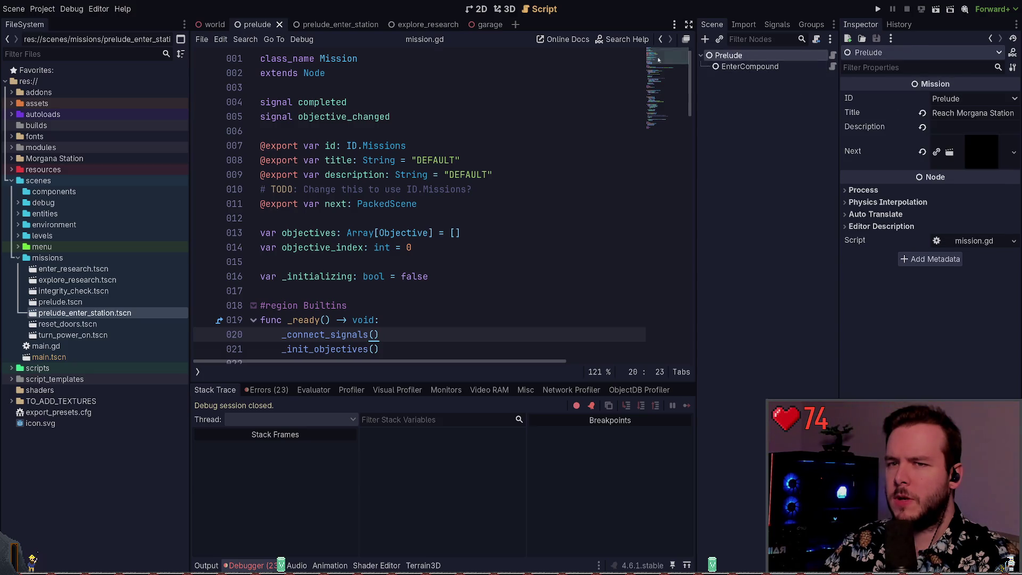
{"action": "left_click", "coordinate": [334, 27]}
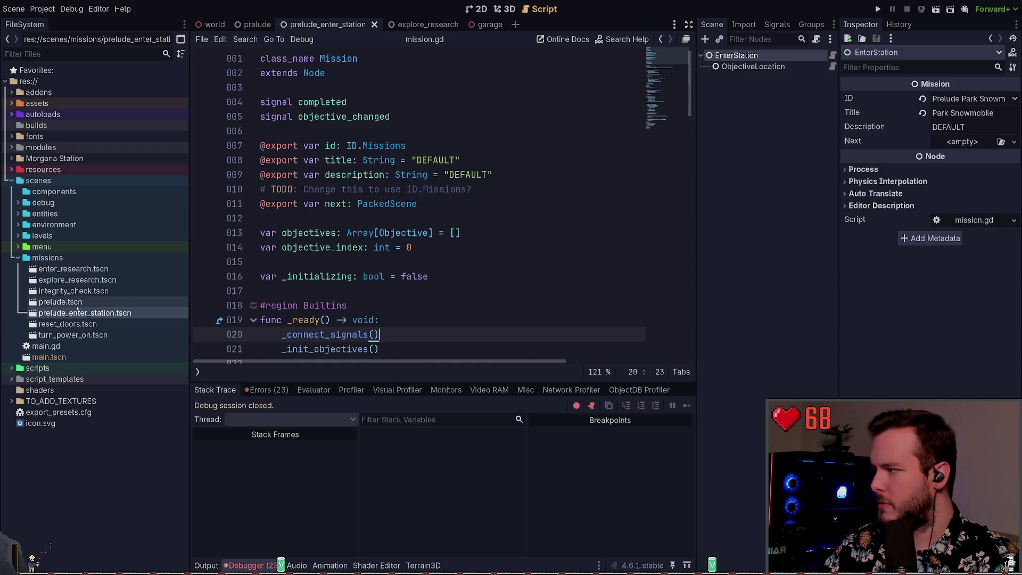
{"action": "left_click", "coordinate": [746, 67]}
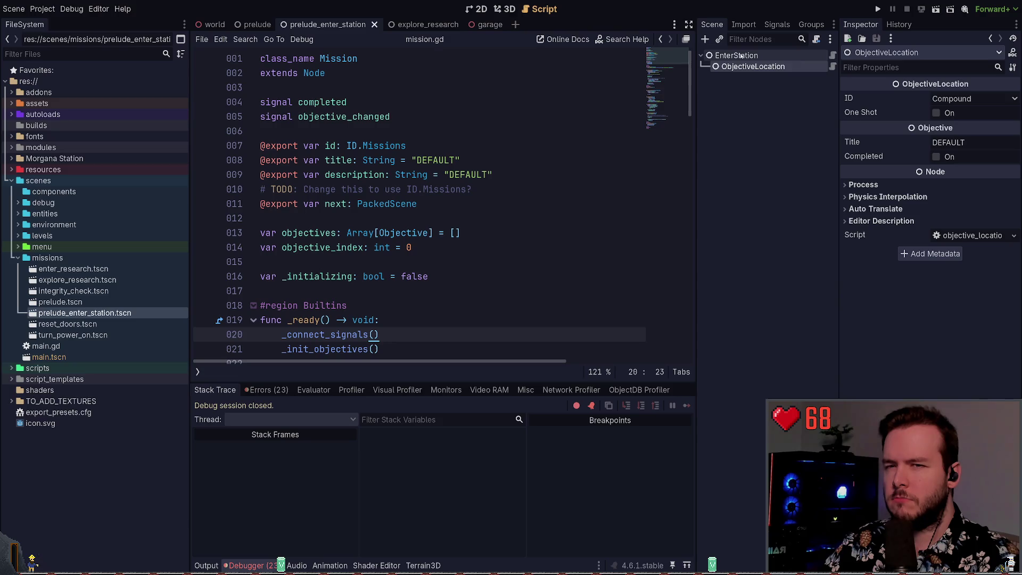
Change the ObjectiveLocation objective's title to 'Park Snowmobile'.
{"action": "scroll", "coordinate": [973, 99], "scroll_direction": "down", "scroll_amount": 2}
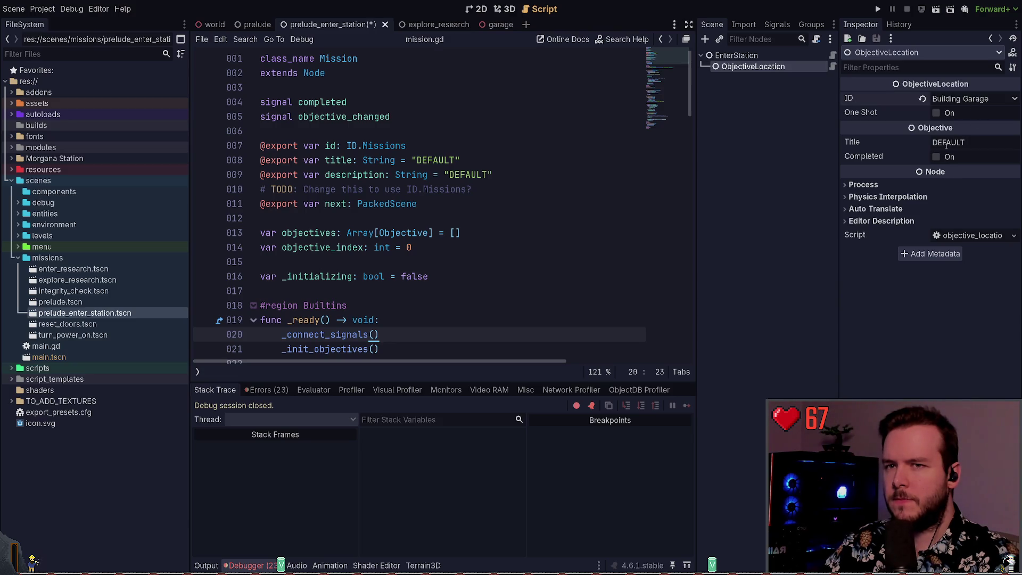
{"action": "left_click", "coordinate": [951, 141]}
{"action": "type", "text": "Ente"}
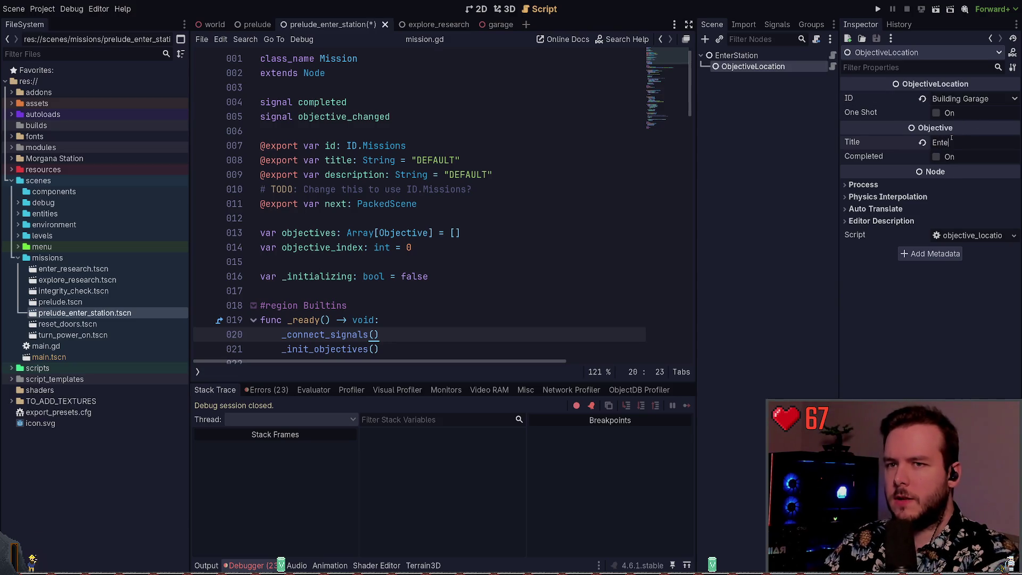
{"action": "key", "text": "BackSpace"}
{"action": "key", "text": "BackSpace"}
{"action": "key", "text": "BackSpace"}
{"action": "type", "text": "Park Ve;hicle"}
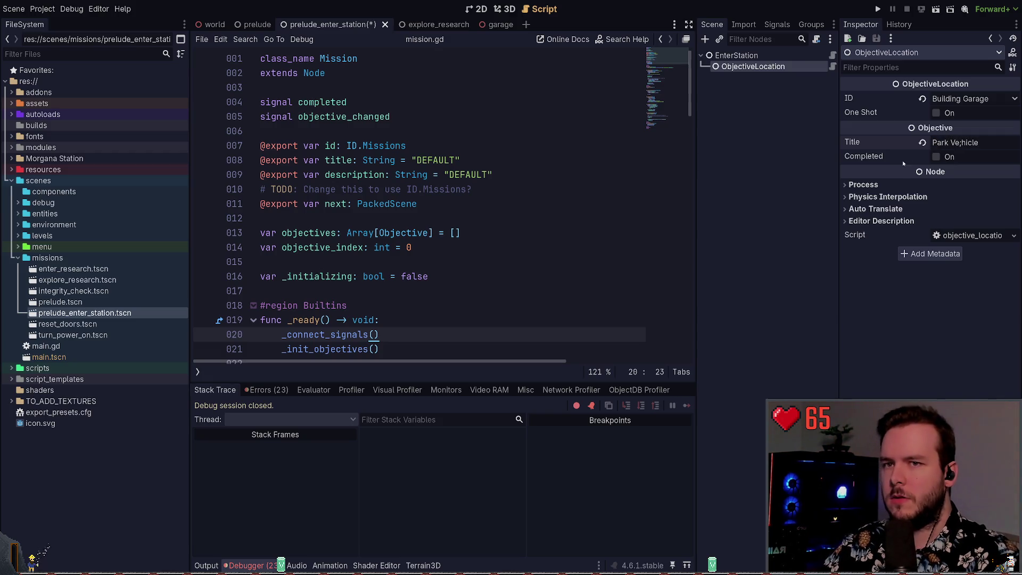
{"action": "key", "text": "ctrl+a"}
{"action": "type", "text": "Park Sno"}
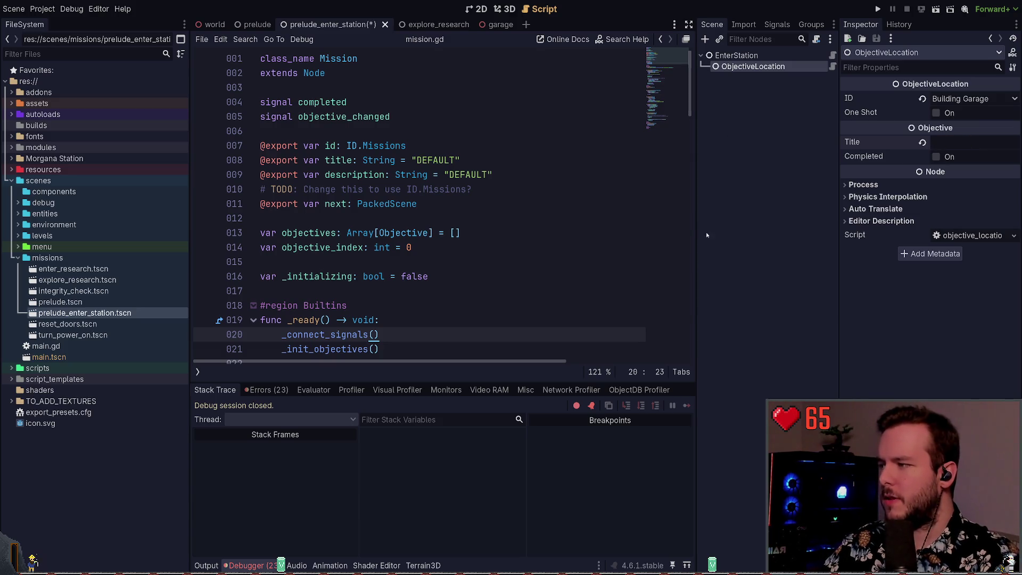
Reselect the ObjectiveLocation objective and run the game to test it.
{"action": "left_click", "coordinate": [736, 55]}
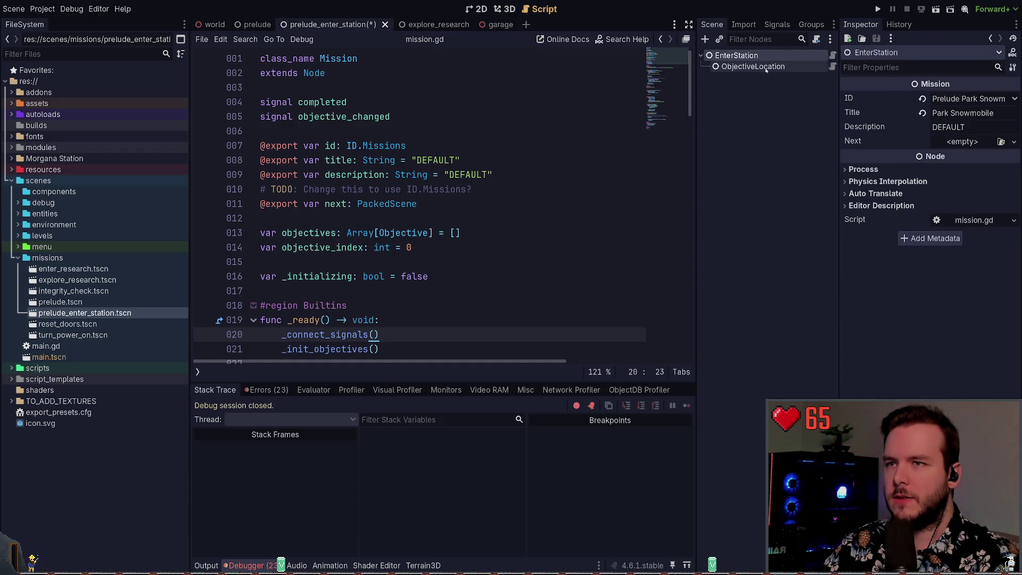
{"action": "left_click", "coordinate": [753, 66]}
{"action": "left_click", "coordinate": [770, 56]}
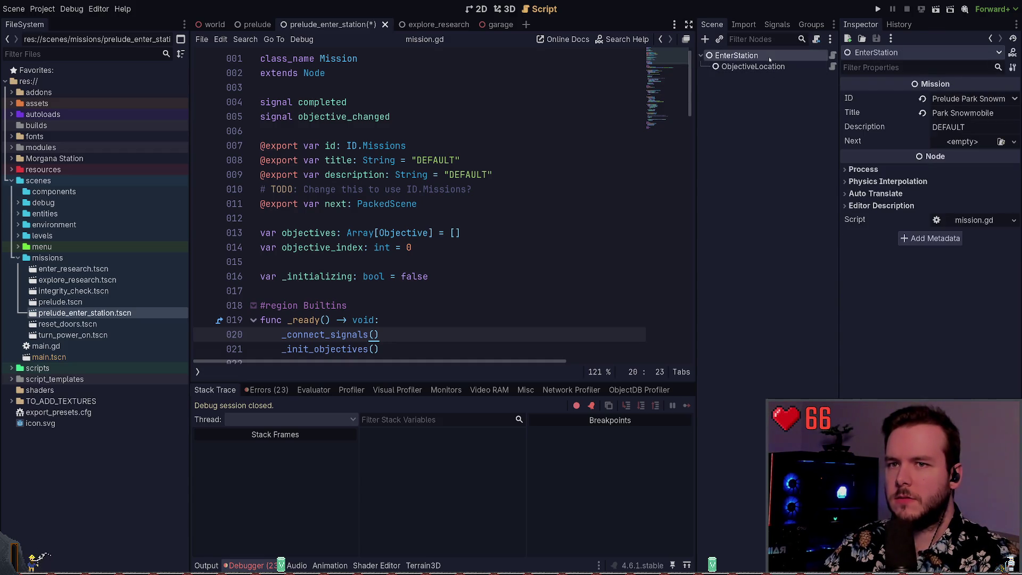
{"action": "key", "text": "Down"}
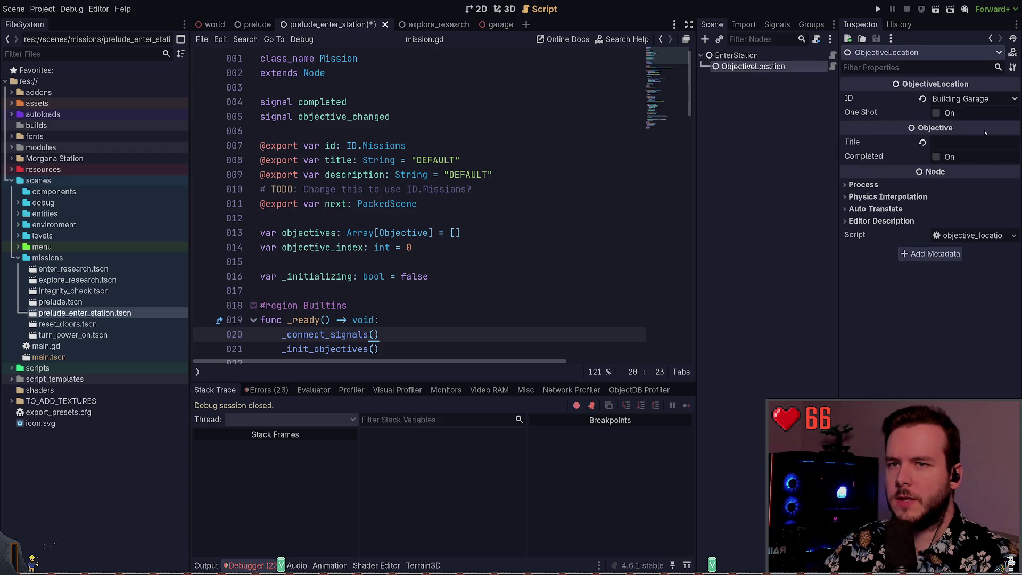
{"action": "key", "text": "Up"}
{"action": "key", "text": "Down"}
{"action": "left_click", "coordinate": [964, 141]}
{"action": "key", "text": "F5"}
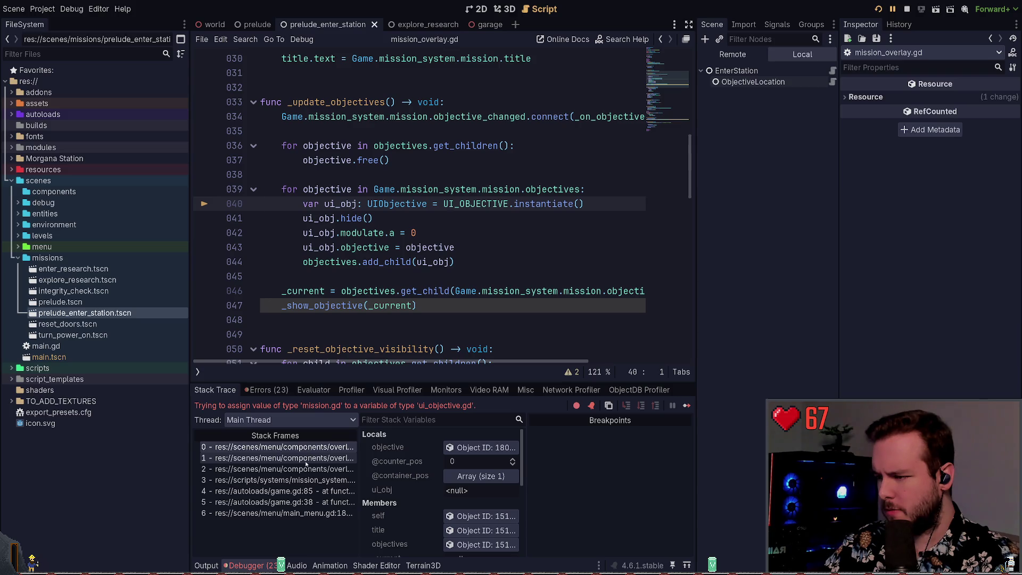
Inspect the overlay's remote objectives VBoxContainer, then list the debugger's errors.
{"action": "scroll", "coordinate": [426, 459], "scroll_direction": "down", "scroll_amount": 2}
{"action": "scroll", "coordinate": [426, 461], "scroll_direction": "down", "scroll_amount": 1}
{"action": "left_click", "coordinate": [482, 481]}
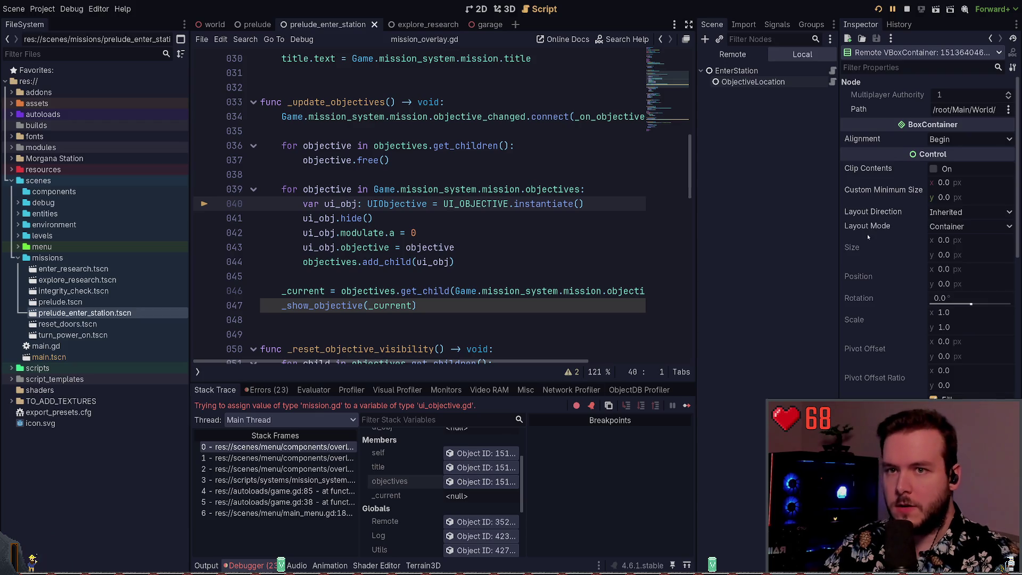
{"action": "scroll", "coordinate": [869, 229], "scroll_direction": "down", "scroll_amount": 10}
{"action": "scroll", "coordinate": [873, 215], "scroll_direction": "up", "scroll_amount": 5}
{"action": "scroll", "coordinate": [873, 215], "scroll_direction": "down", "scroll_amount": 8}
{"action": "scroll", "coordinate": [874, 220], "scroll_direction": "up", "scroll_amount": 10}
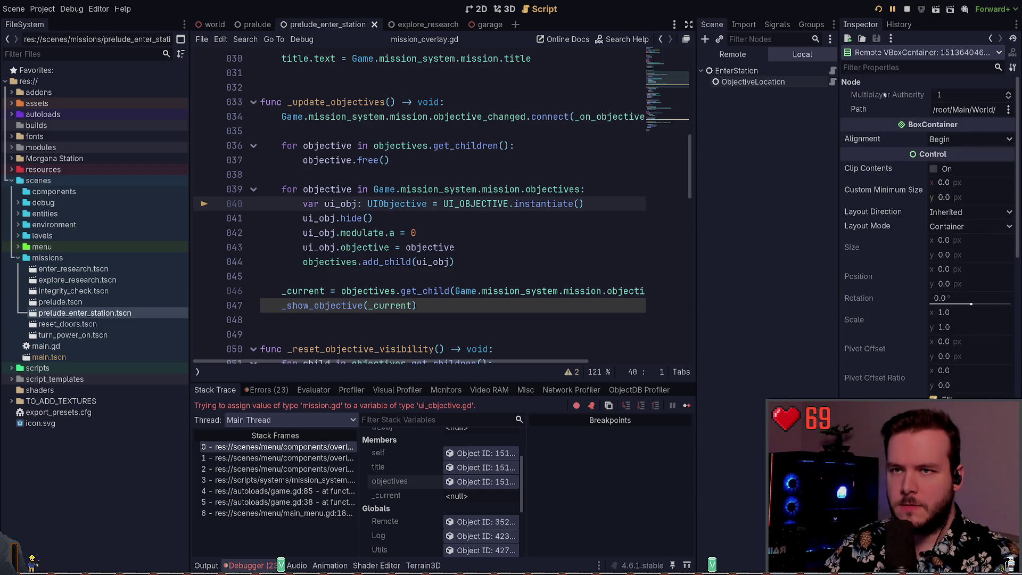
{"action": "scroll", "coordinate": [875, 198], "scroll_direction": "down", "scroll_amount": 6}
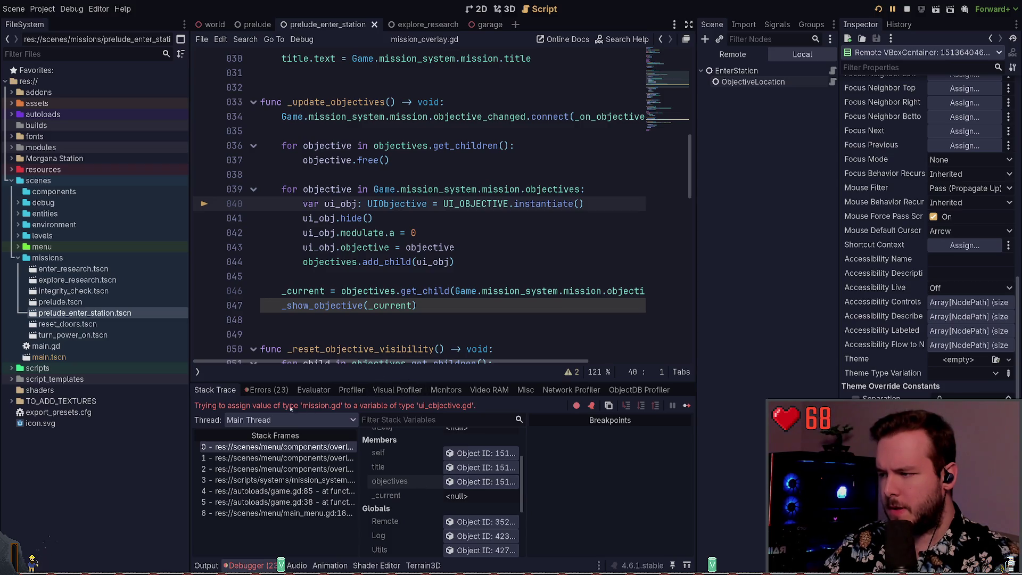
{"action": "left_click", "coordinate": [266, 389]}
Expand the MissionOverlay error's stack trace and jump to mission_overlay.gd line 40.
{"action": "scroll", "coordinate": [374, 464], "scroll_direction": "down", "scroll_amount": 2}
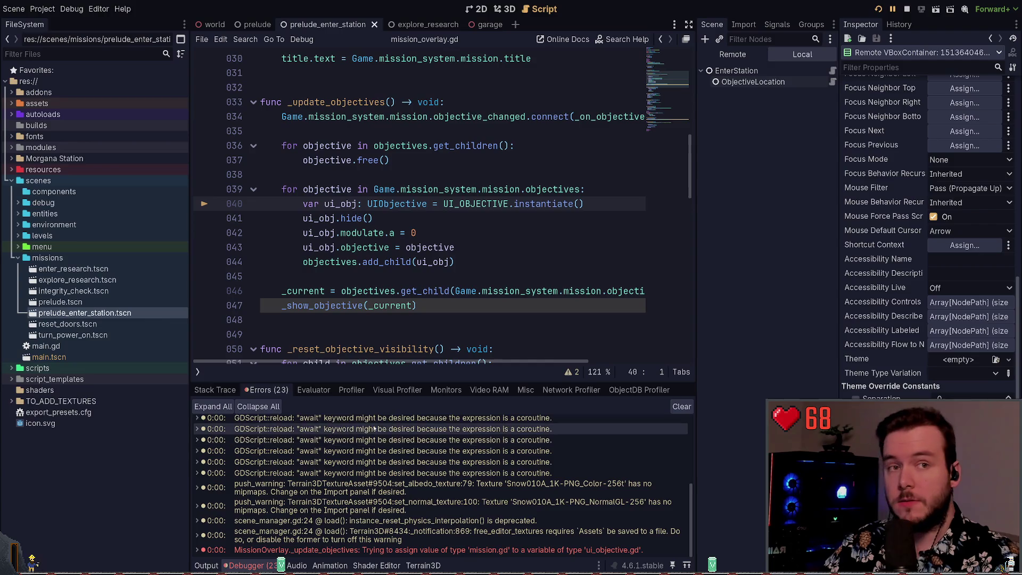
{"action": "double_click", "coordinate": [401, 550]}
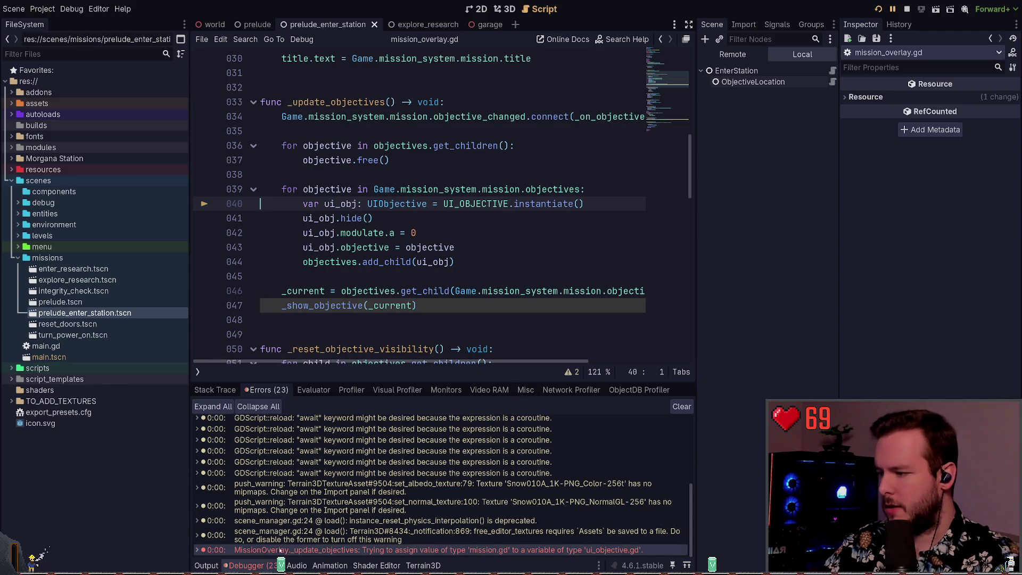
{"action": "double_click", "coordinate": [257, 550]}
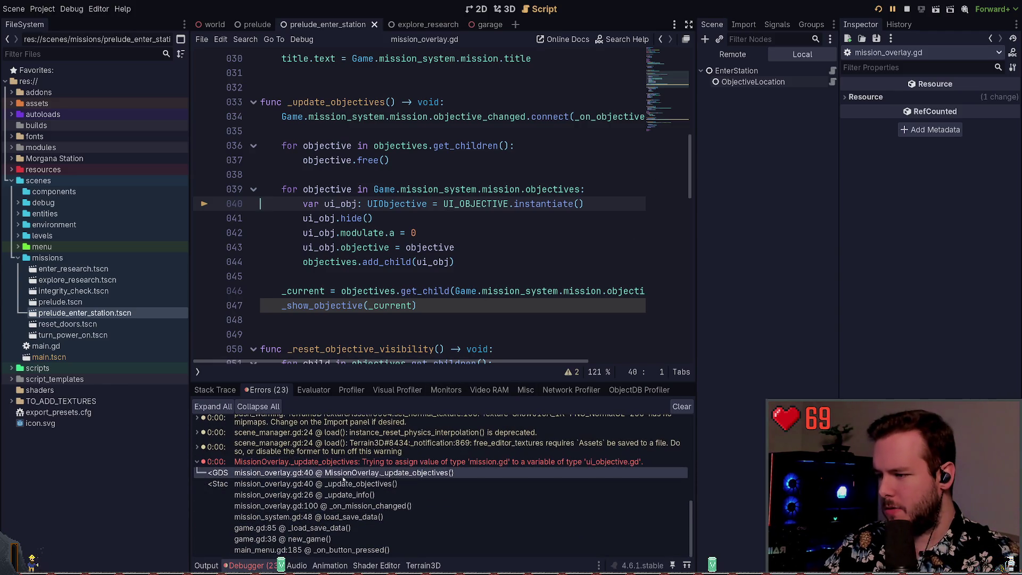
{"action": "left_click", "coordinate": [277, 484]}
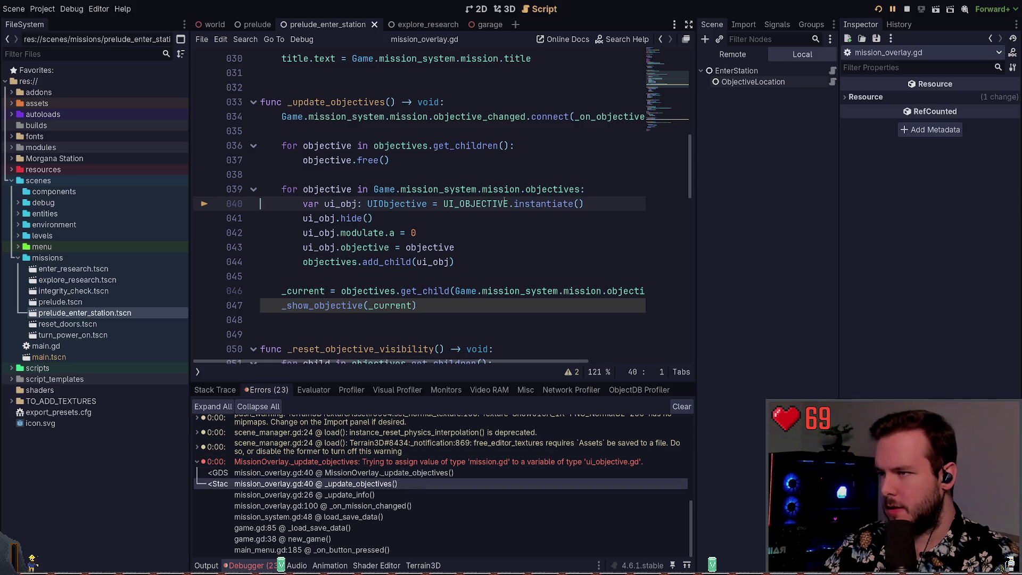
Review the top of mission_overlay.gd, placing the caret below the UI_OBJECTIVE preload.
{"action": "scroll", "coordinate": [552, 241], "scroll_direction": "up", "scroll_amount": 1}
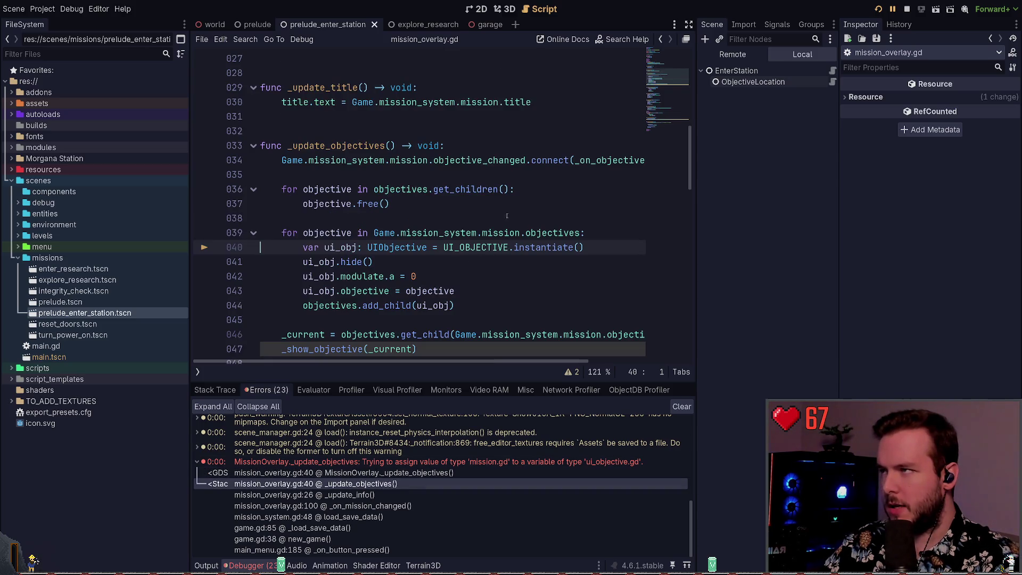
{"action": "scroll", "coordinate": [553, 241], "scroll_direction": "up", "scroll_amount": 9}
{"action": "scroll", "coordinate": [541, 206], "scroll_direction": "down", "scroll_amount": 10}
{"action": "scroll", "coordinate": [541, 206], "scroll_direction": "up", "scroll_amount": 10}
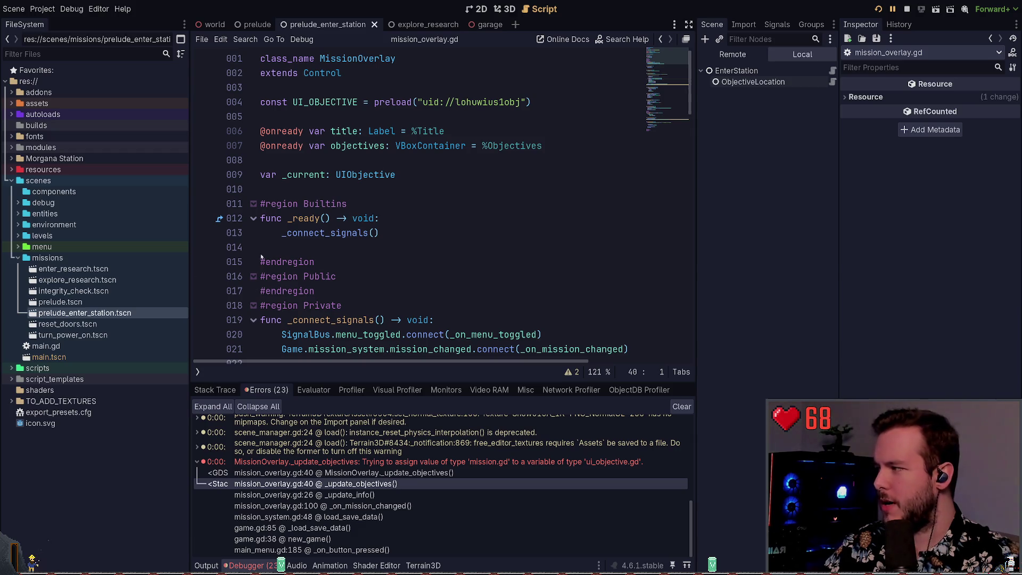
{"action": "left_click", "coordinate": [357, 113]}
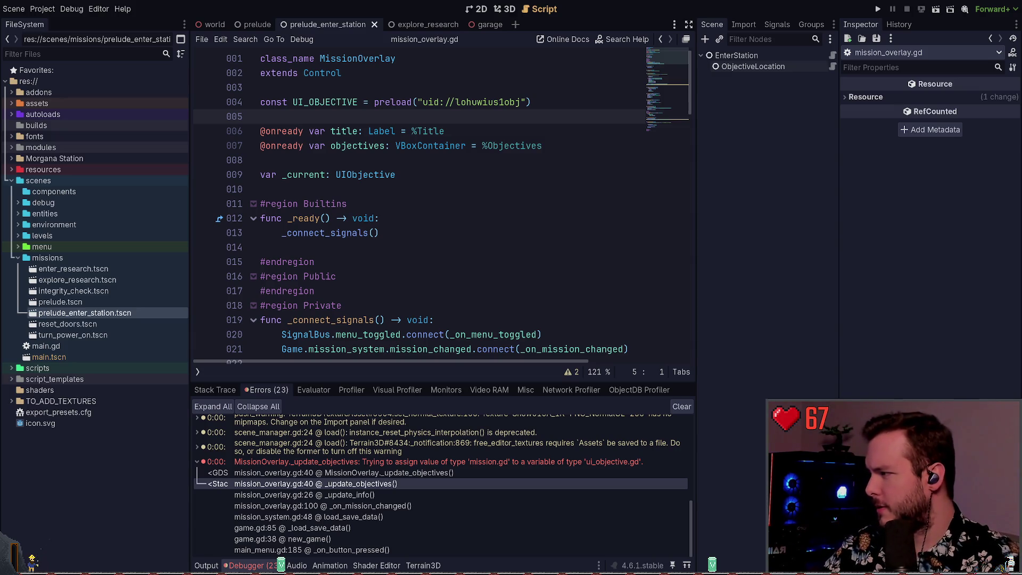
{"action": "left_click", "coordinate": [14, 260]}
{"action": "left_click", "coordinate": [14, 260]}
{"action": "left_click", "coordinate": [14, 260]}
{"action": "left_click", "coordinate": [17, 226]}
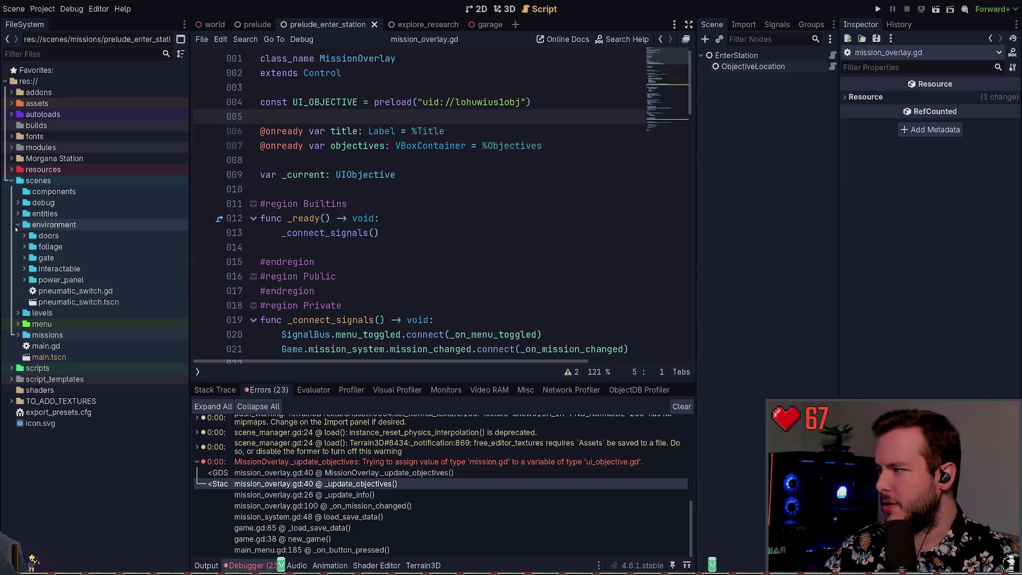
{"action": "left_click", "coordinate": [18, 226]}
{"action": "left_click", "coordinate": [18, 213]}
{"action": "left_click", "coordinate": [17, 214]}
{"action": "left_click", "coordinate": [18, 202]}
{"action": "left_click", "coordinate": [17, 203]}
{"action": "left_click", "coordinate": [16, 214]}
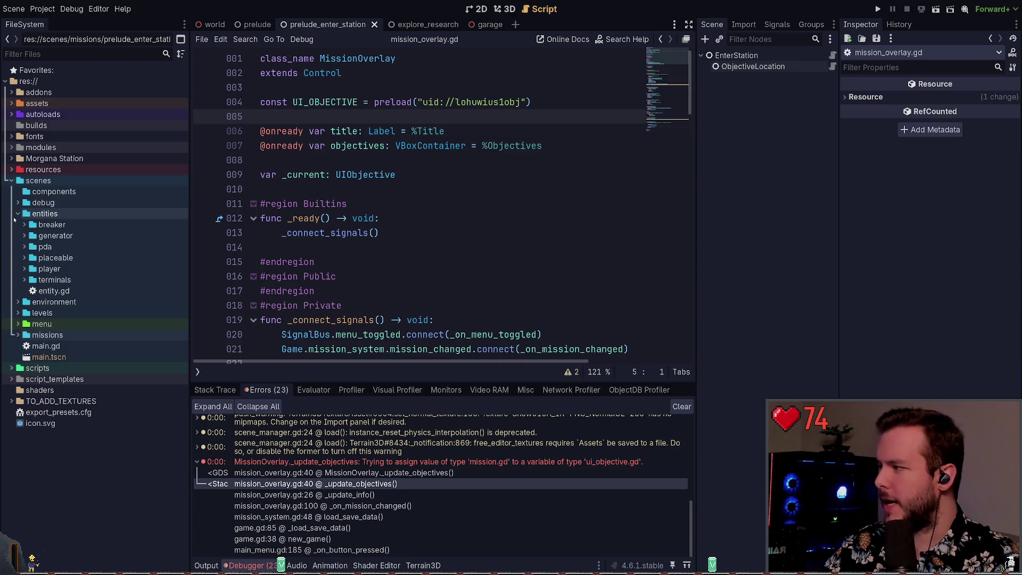
{"action": "left_click", "coordinate": [18, 214]}
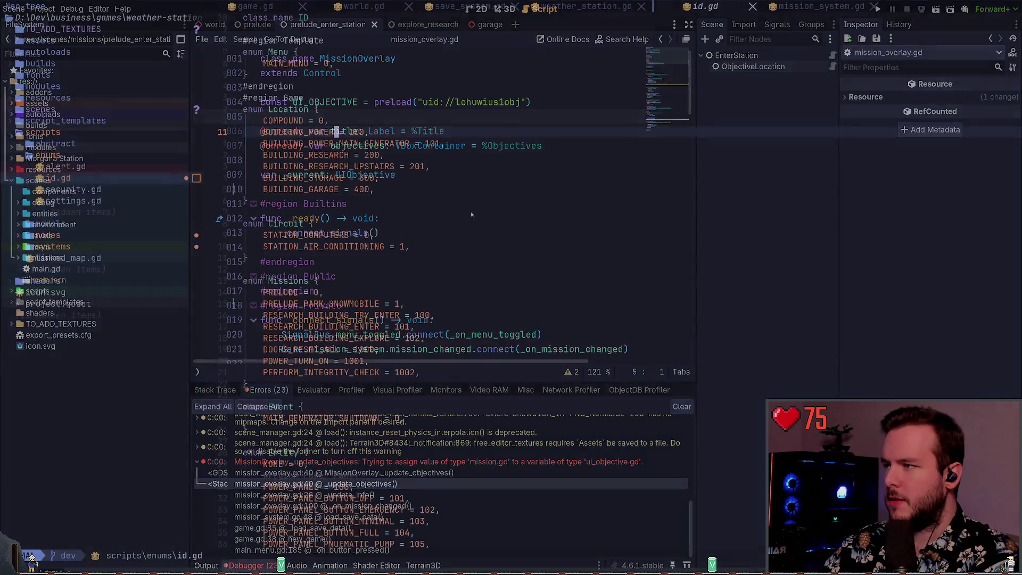
Discard all changes to mission_overlay.gd in lazygit and return to Godot.
{"action": "key", "text": "space"}
{"action": "key", "text": "g"}
{"action": "key", "text": "g"}
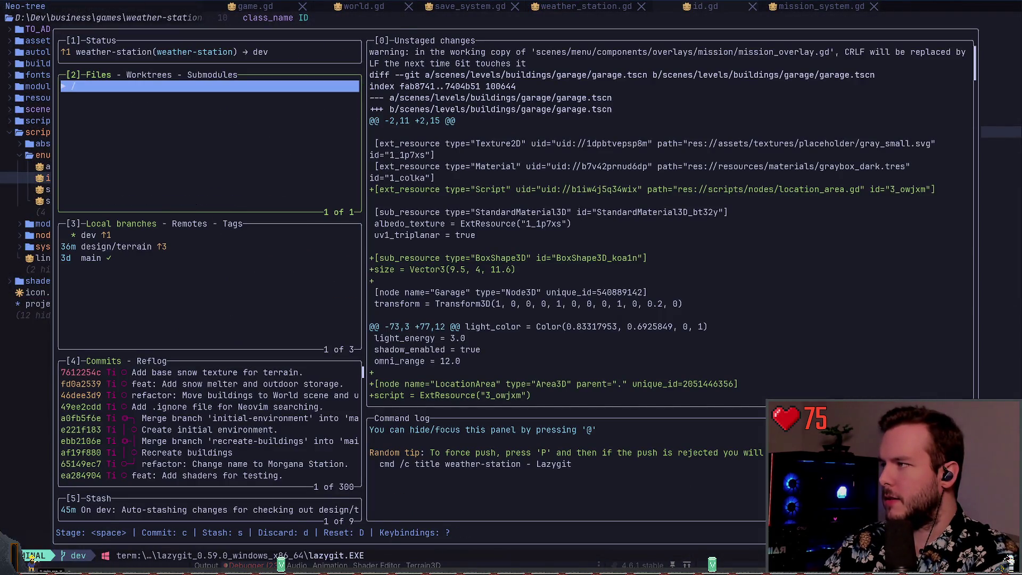
{"action": "key", "text": "j"}
{"action": "key", "text": "j"}
{"action": "key", "text": "j"}
{"action": "key", "text": "j"}
{"action": "key", "text": "j"}
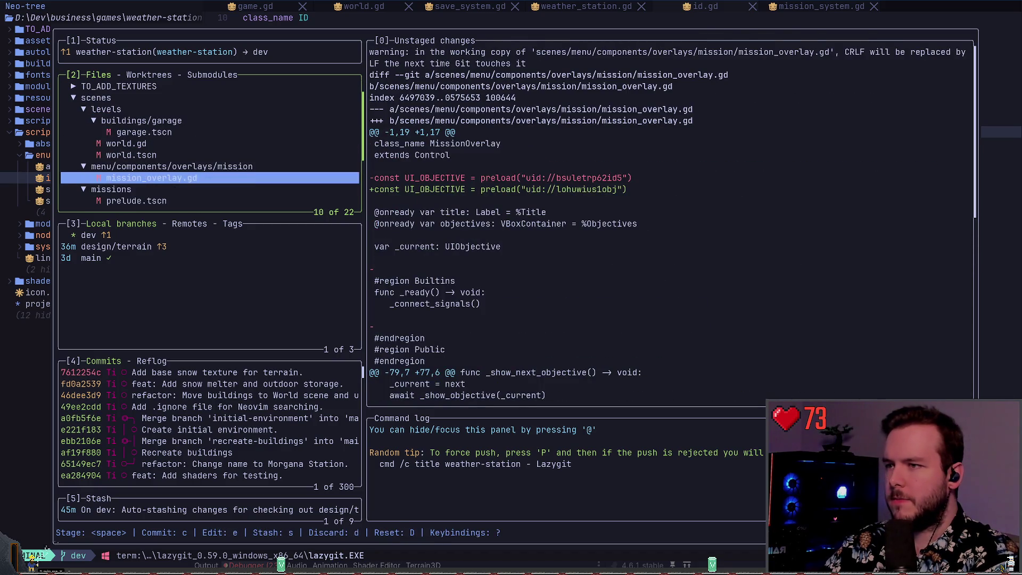
{"action": "key", "text": "d"}
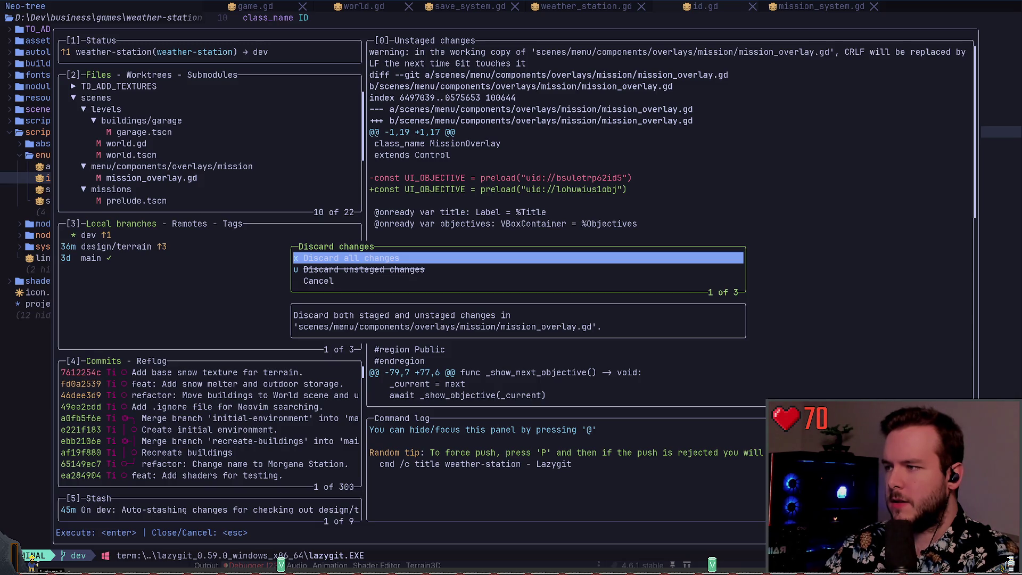
{"action": "key", "text": "Return"}
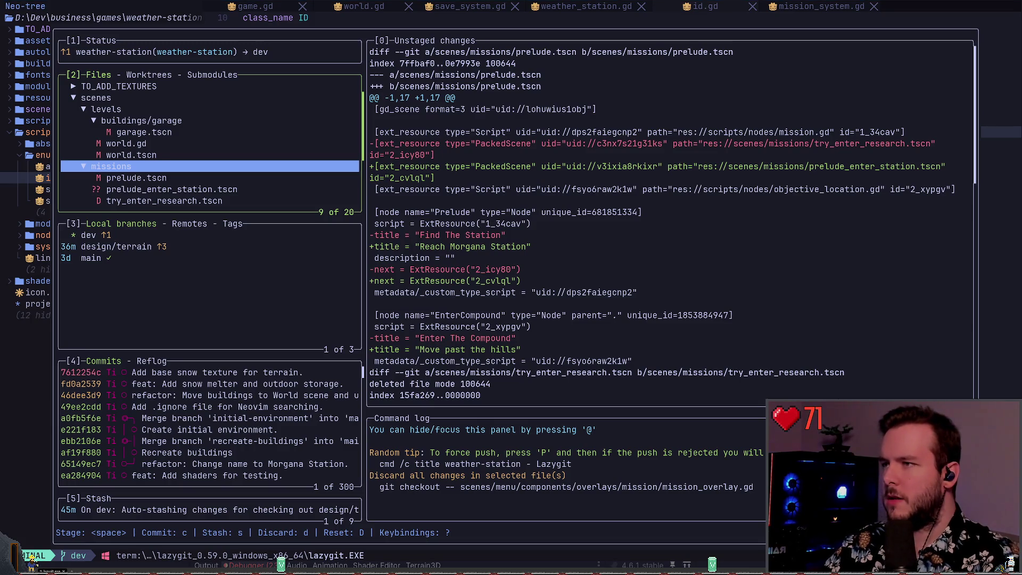
{"action": "key", "text": "alt+Tab"}
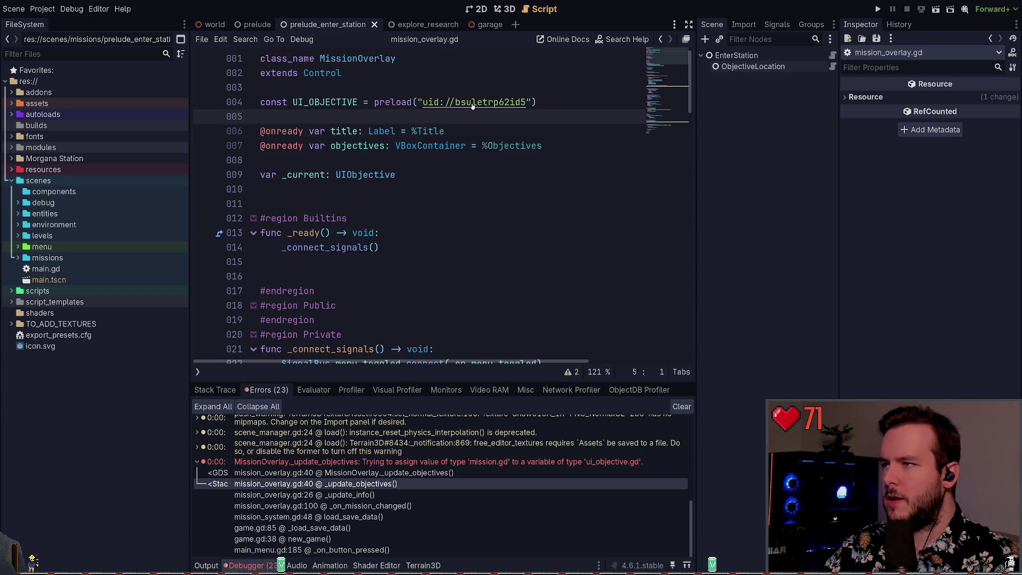
Run the game, walk into the garage to complete the objective, then stop it.
{"action": "scroll", "coordinate": [473, 105], "scroll_direction": "down", "scroll_amount": 2}
{"action": "left_click", "coordinate": [879, 9]}
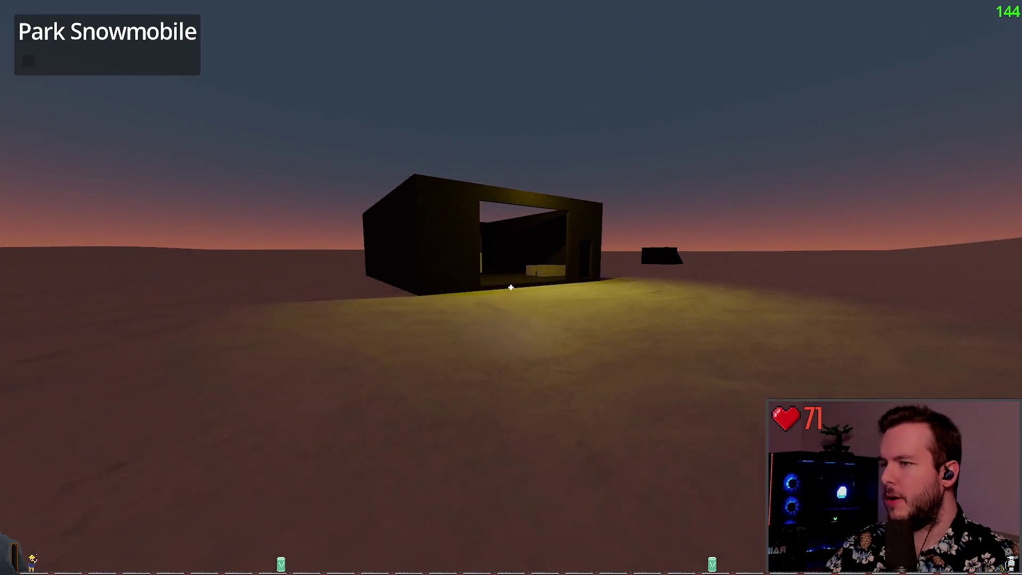
{"action": "key", "text": "w"}
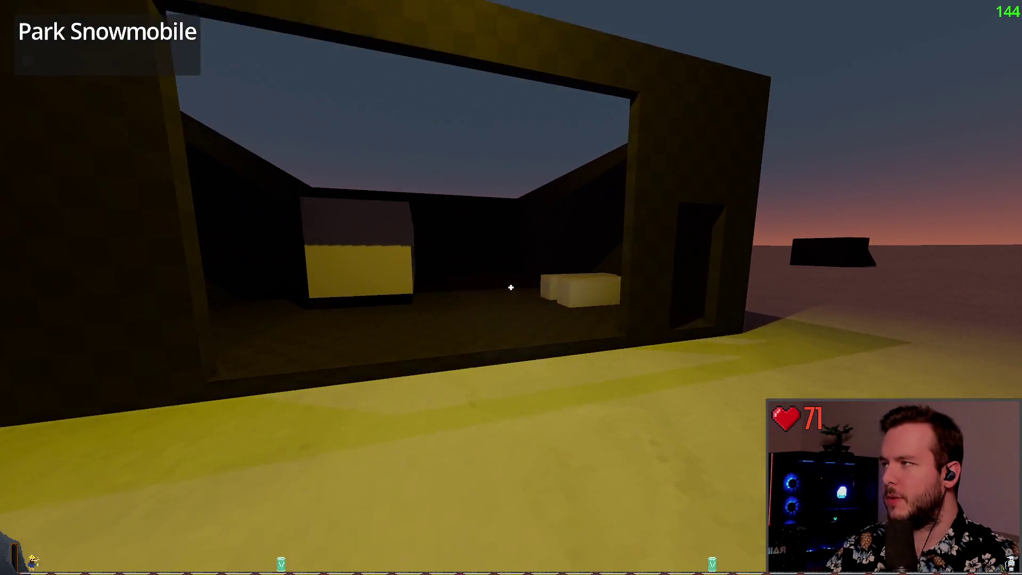
{"action": "key", "text": "w"}
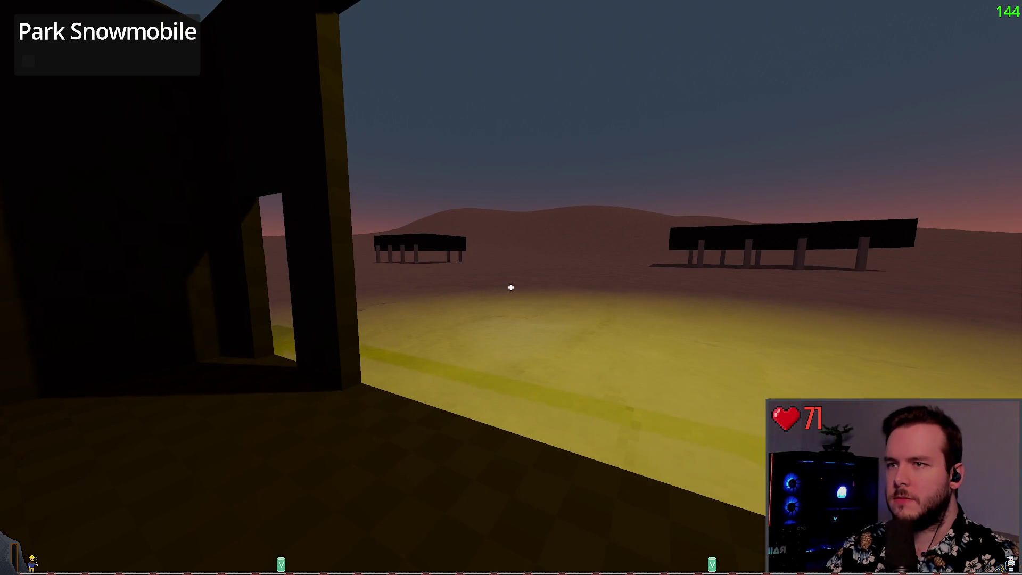
{"action": "key", "text": "F8"}
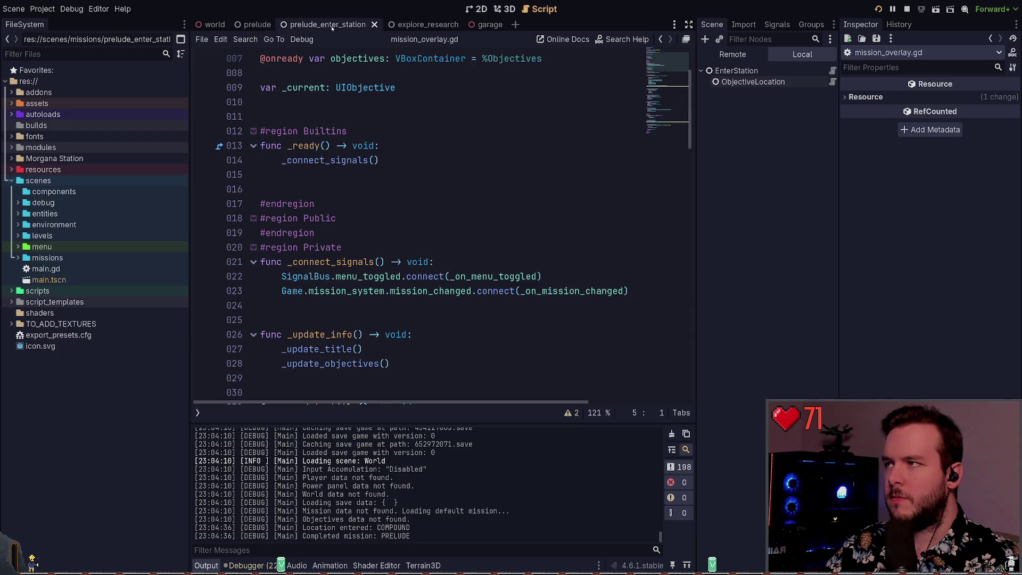
Save prelude_enter_station and switch over to the garage scene.
{"action": "left_click", "coordinate": [754, 82]}
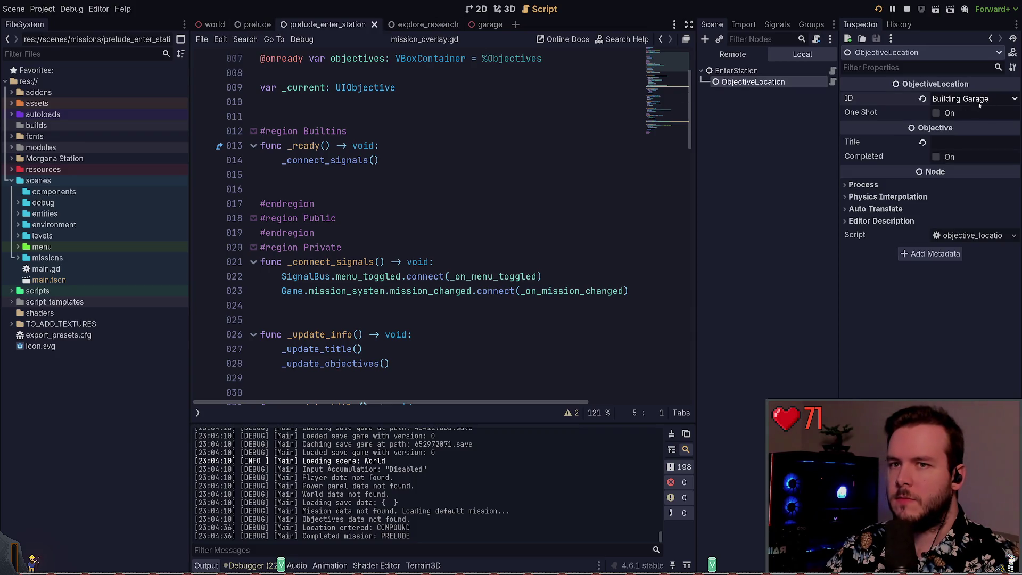
{"action": "key", "text": "ctrl+s"}
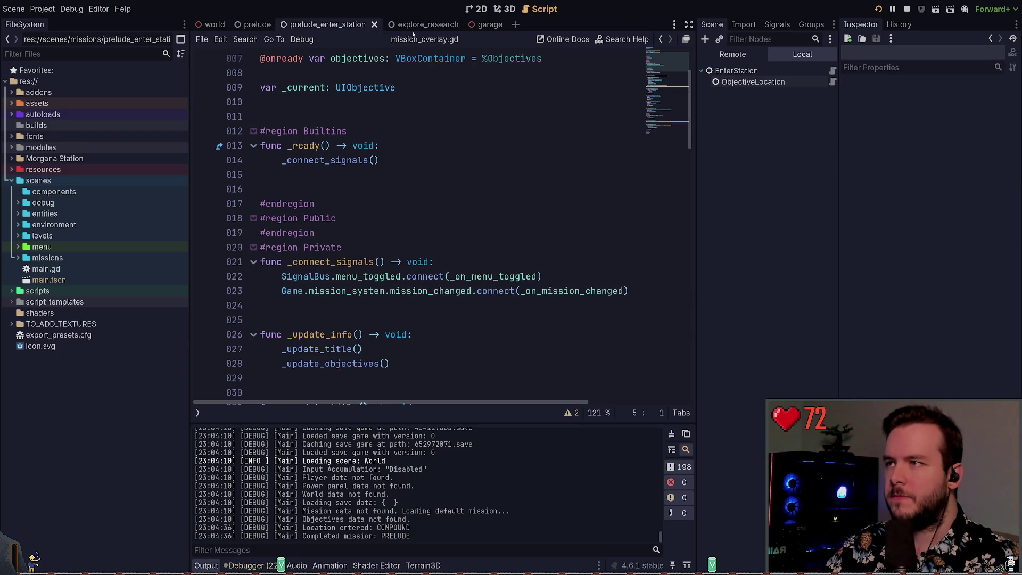
{"action": "key", "text": "ctrl+Tab"}
{"action": "key", "text": "ctrl+shift+Tab"}
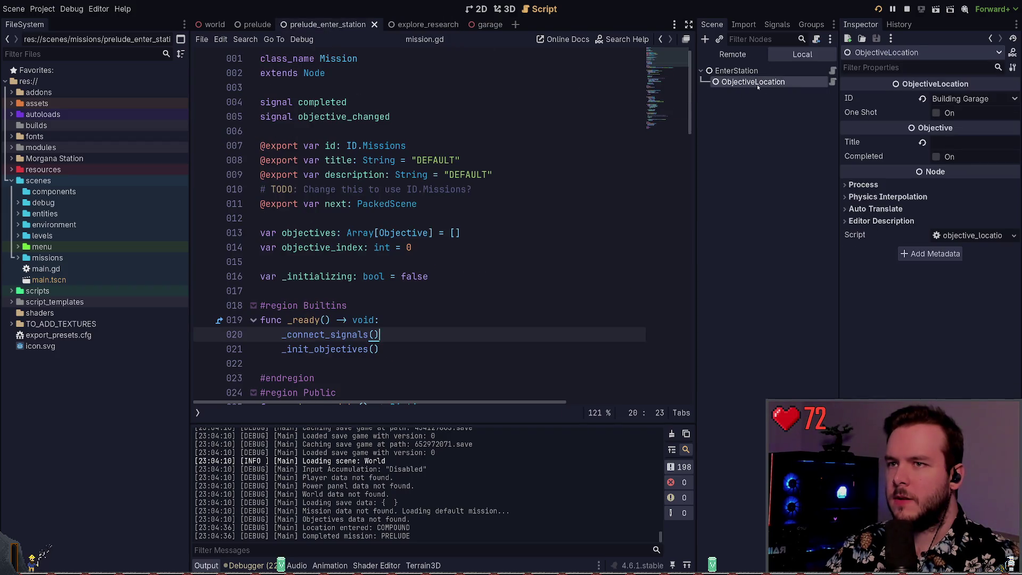
{"action": "left_click", "coordinate": [421, 24]}
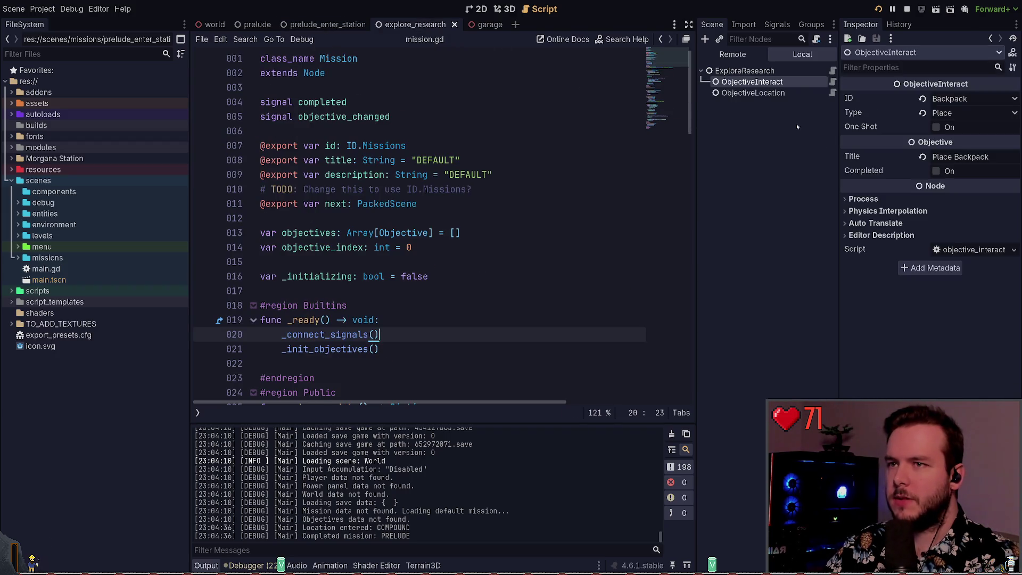
{"action": "left_click", "coordinate": [471, 25]}
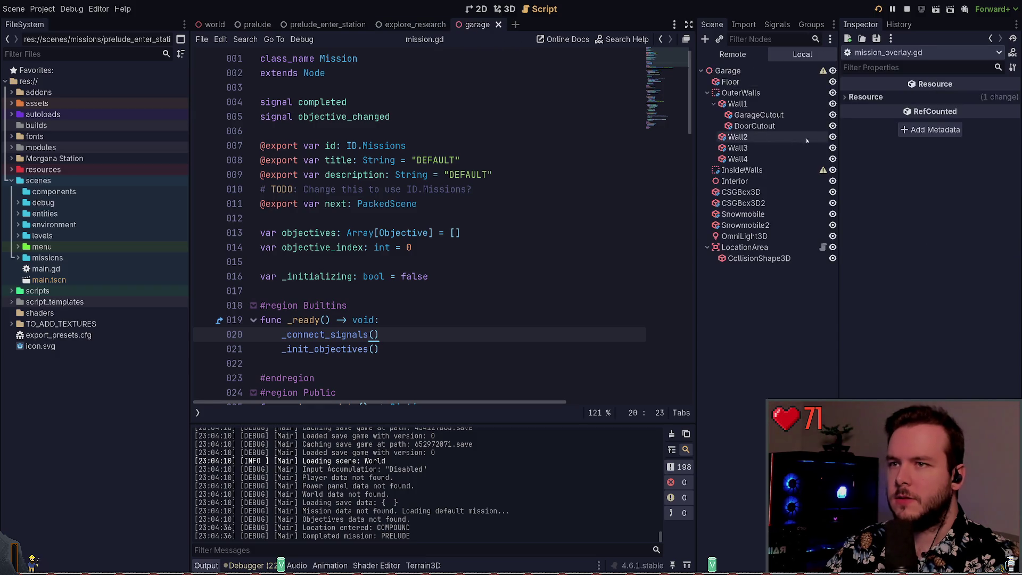
Enable collision mask layer 2 on the garage LocationArea.
{"action": "left_click", "coordinate": [745, 247]}
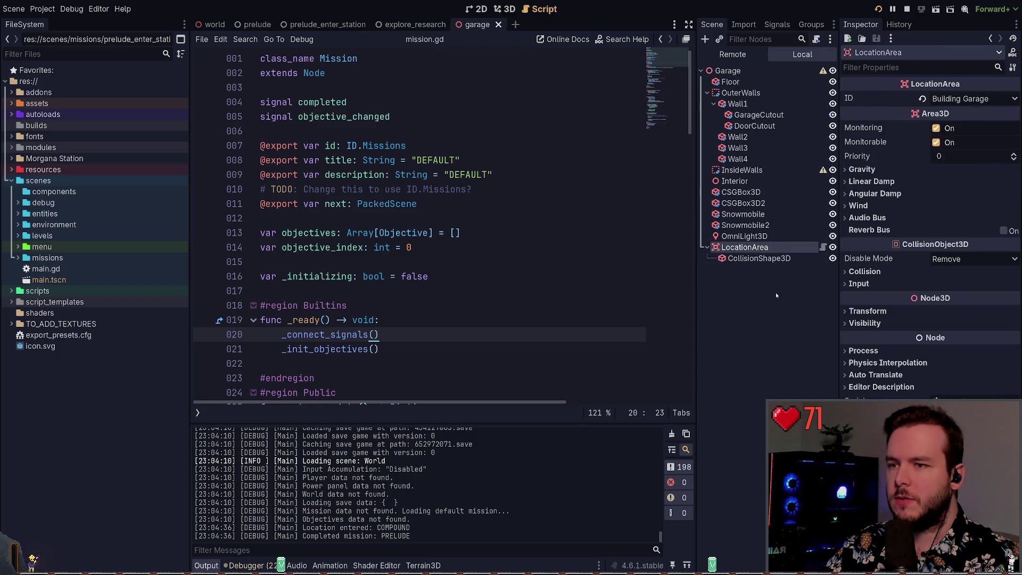
{"action": "left_click", "coordinate": [771, 258]}
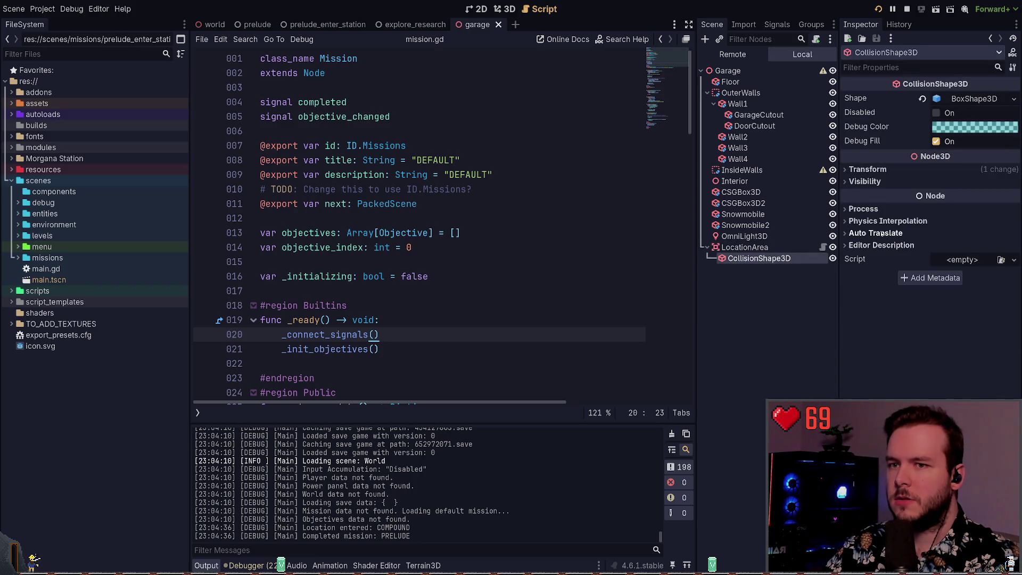
{"action": "left_click", "coordinate": [783, 246]}
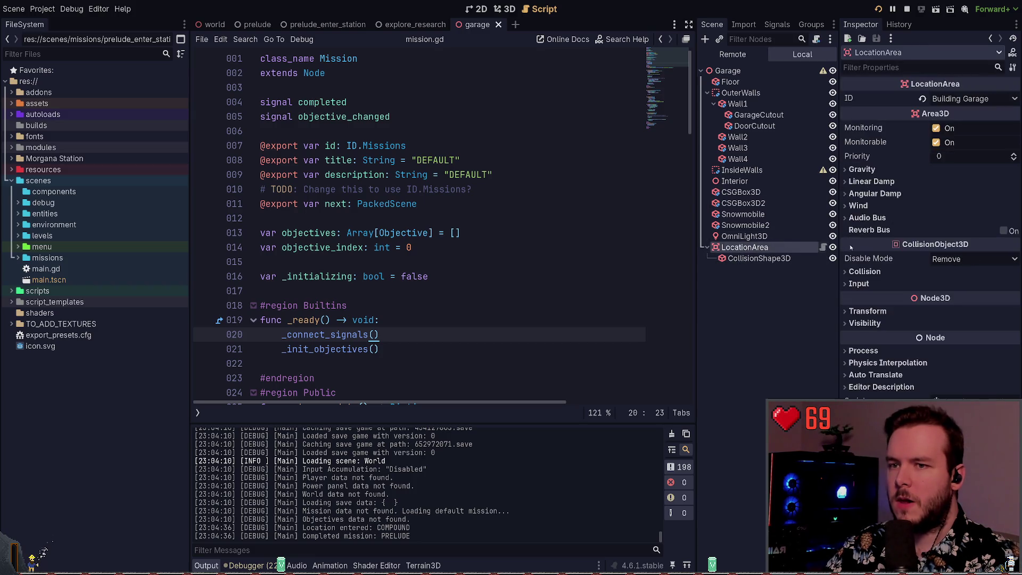
{"action": "left_click", "coordinate": [868, 272]}
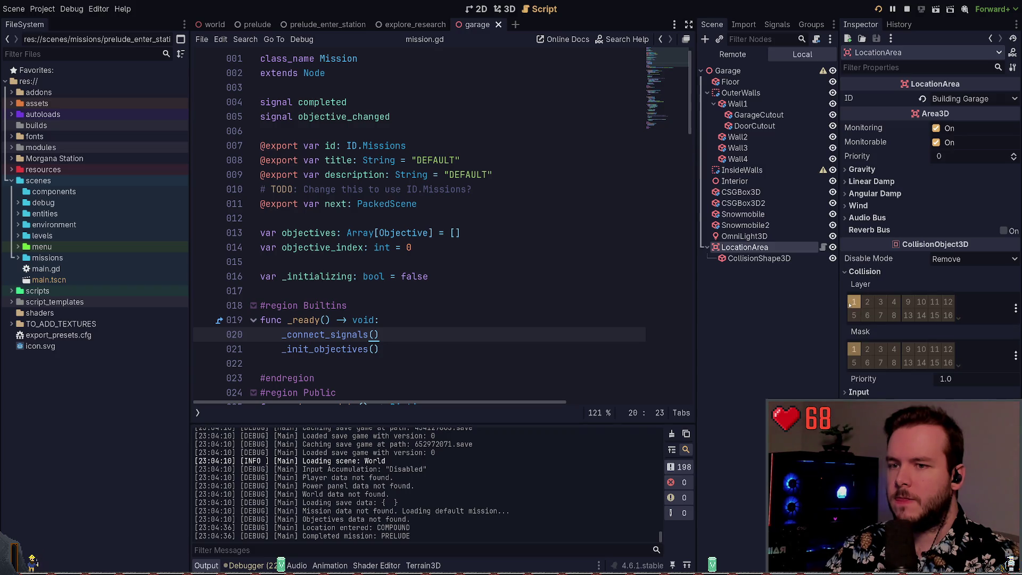
{"action": "left_click", "coordinate": [867, 302]}
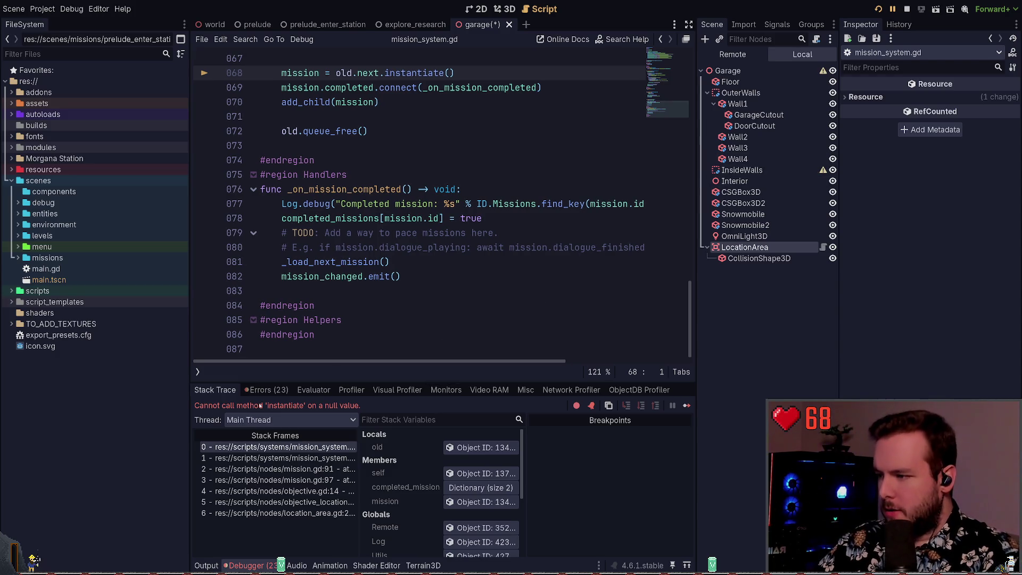
Stop the crashed game, clear the node selection, and save the garage scene.
{"action": "key", "text": "F8"}
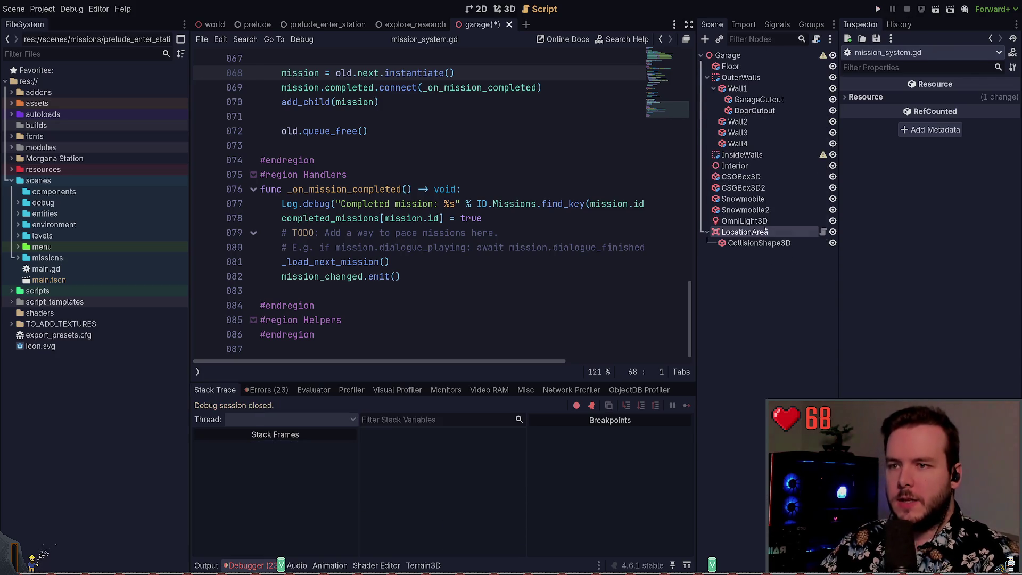
{"action": "left_click", "coordinate": [759, 303]}
{"action": "key", "text": "ctrl+s"}
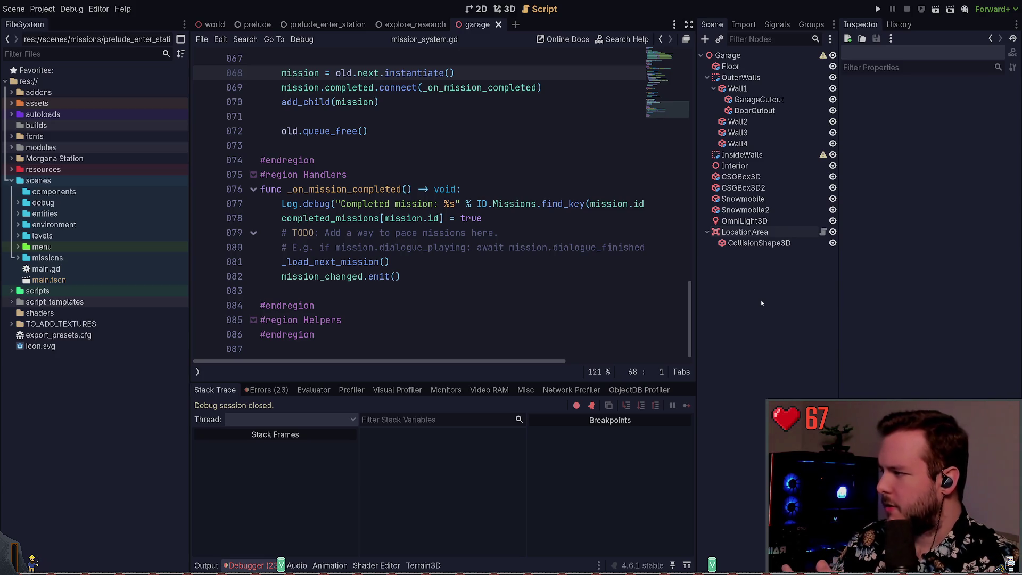
Check the LocationArea's Collision section: layer 1 with mask on layer 2.
{"action": "left_click", "coordinate": [757, 294]}
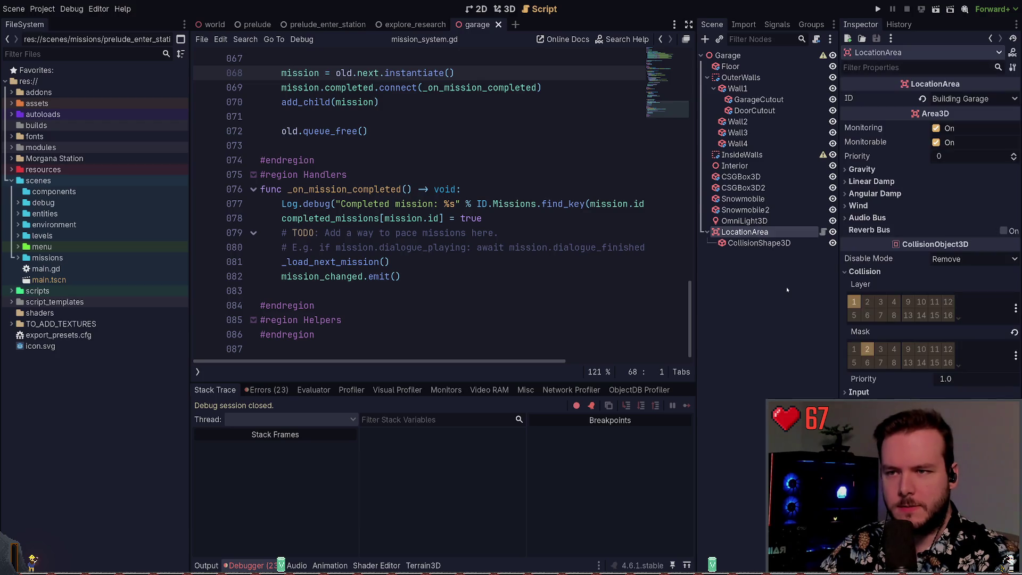
{"action": "left_click", "coordinate": [758, 247]}
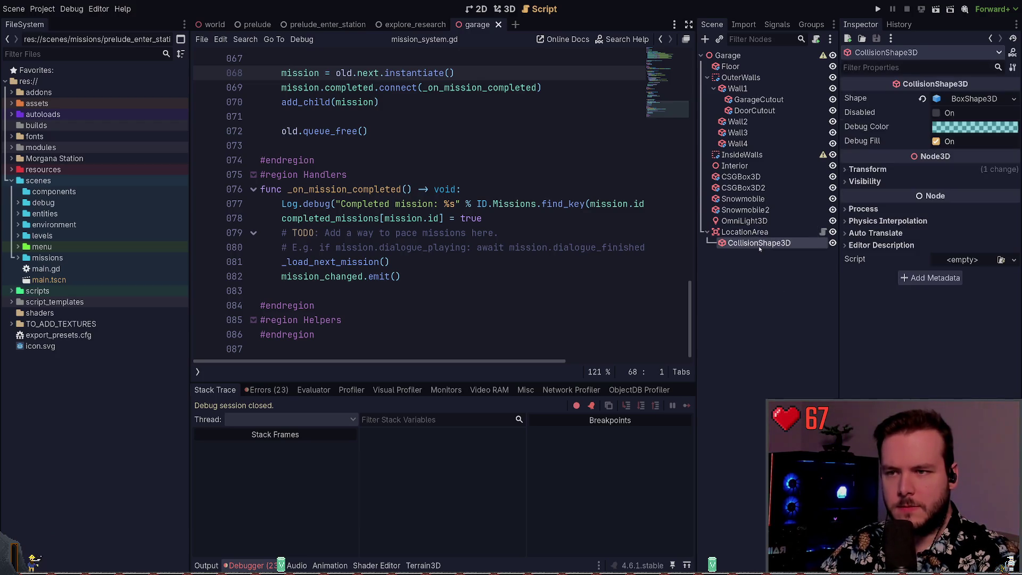
{"action": "left_click", "coordinate": [757, 233]}
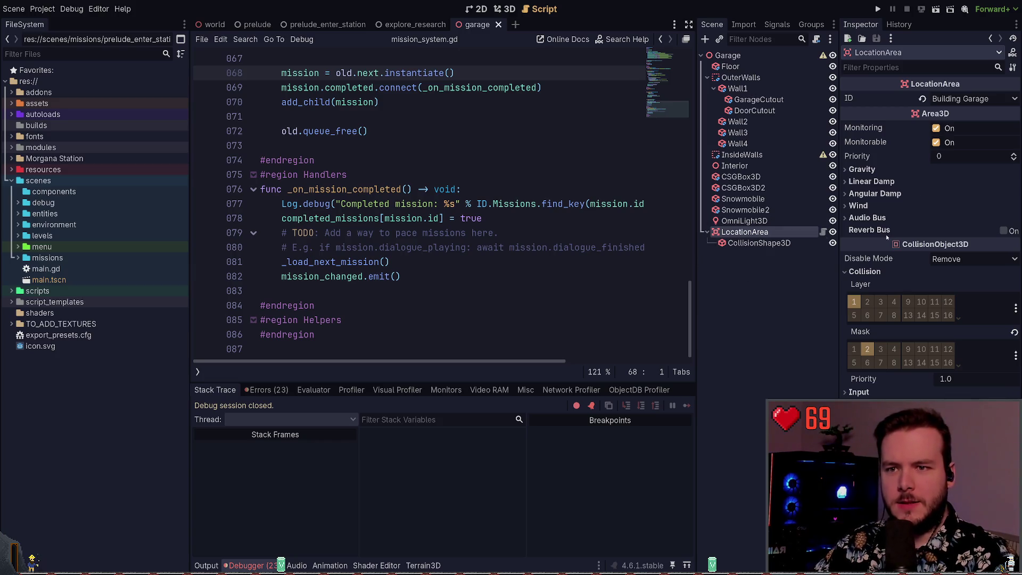
{"action": "left_click", "coordinate": [864, 272]}
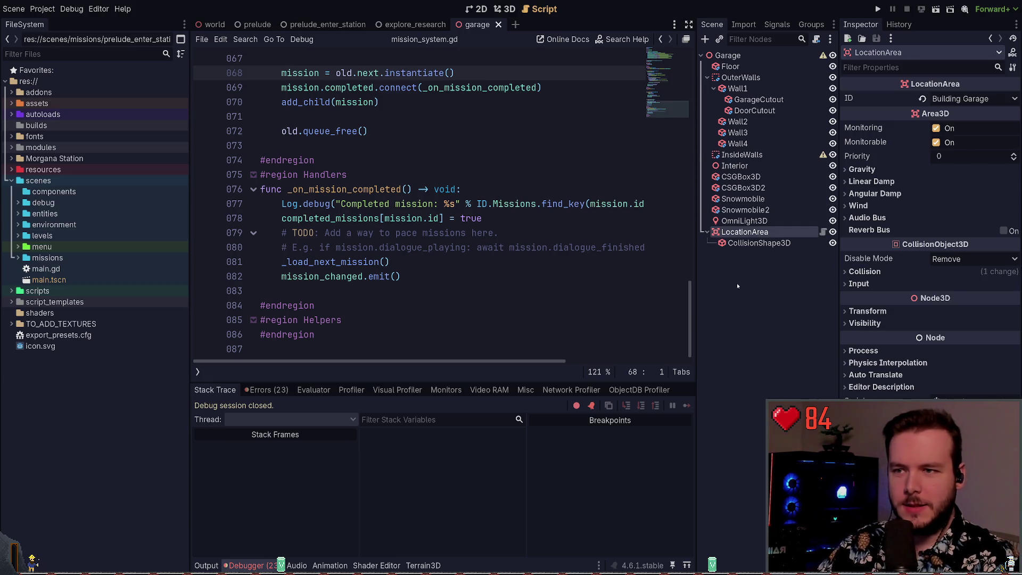
{"action": "left_click", "coordinate": [863, 272]}
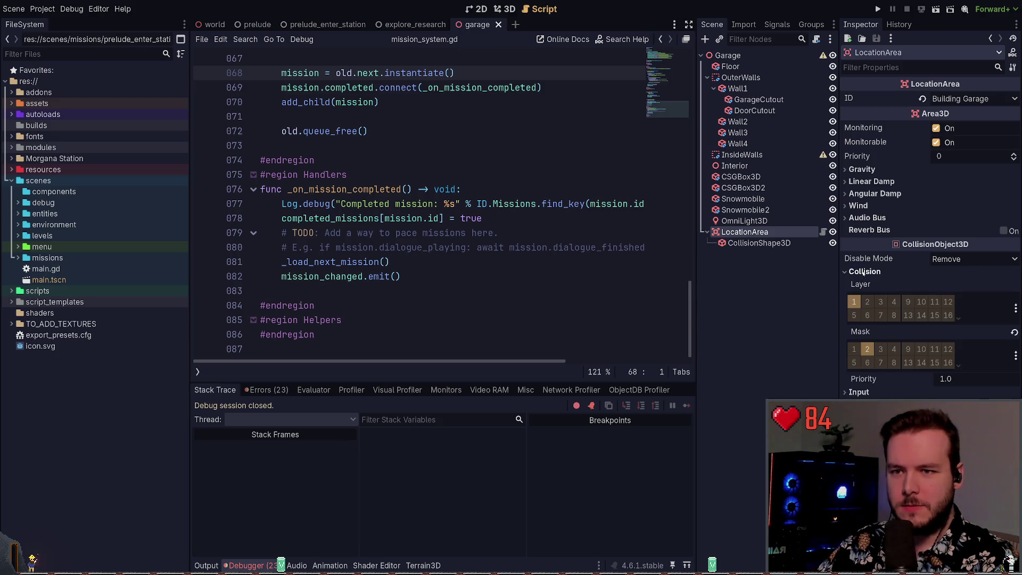
{"action": "left_click", "coordinate": [863, 272]}
{"action": "left_click", "coordinate": [863, 272]}
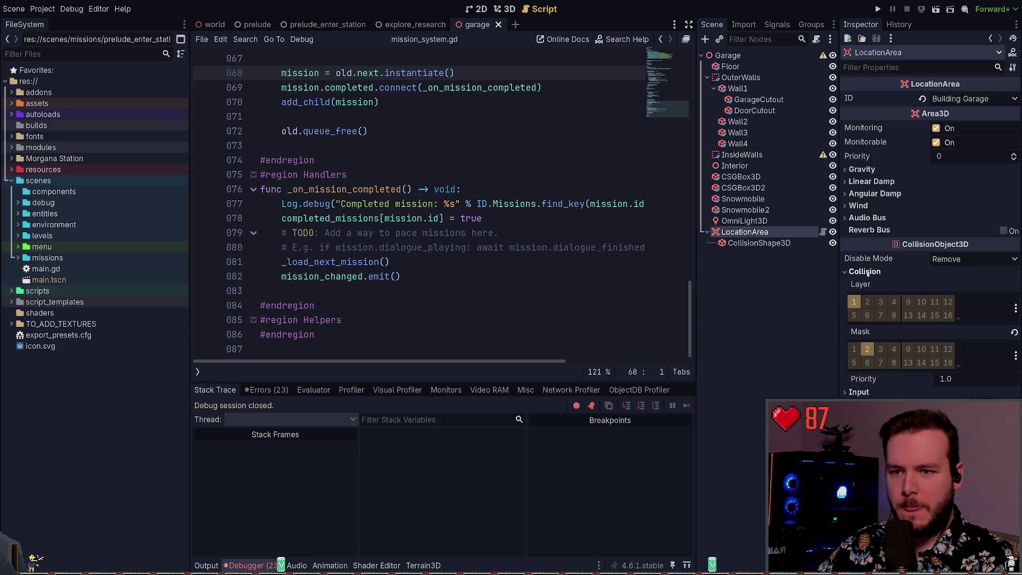
{"action": "left_click", "coordinate": [864, 272]}
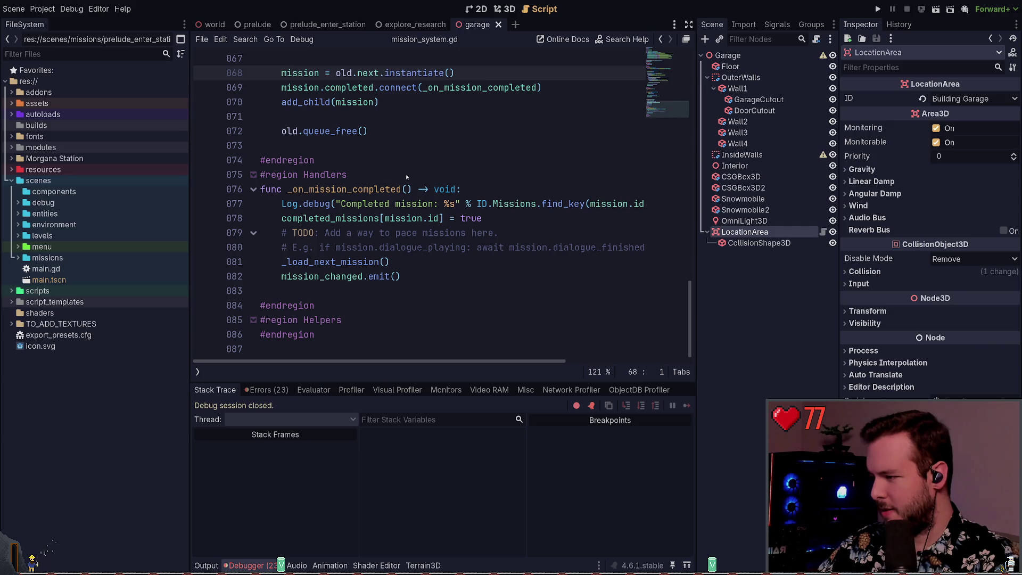
Reselect the LocationArea node in the Scene dock to show its properties.
{"action": "left_click", "coordinate": [425, 277]}
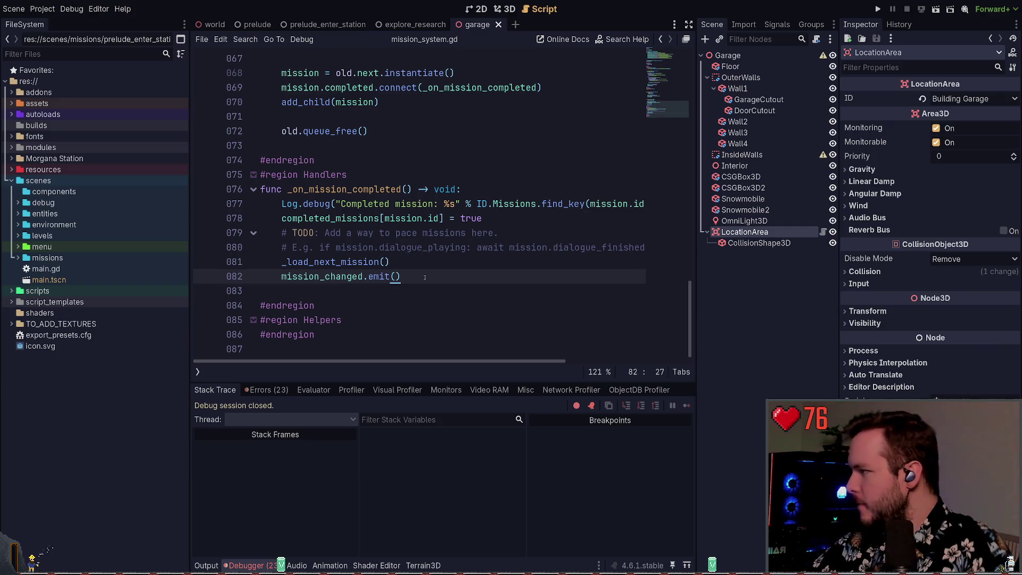
{"action": "left_click", "coordinate": [751, 260]}
{"action": "left_click", "coordinate": [745, 231]}
{"action": "left_click", "coordinate": [759, 243]}
{"action": "left_click", "coordinate": [745, 232]}
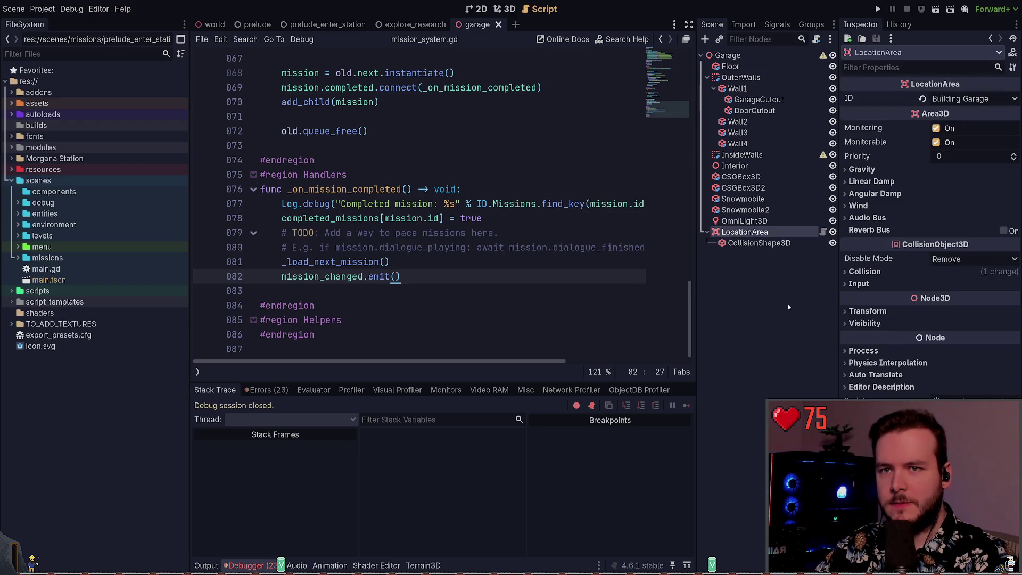
Inspect the LocationArea's Collision settings in the Inspector, then open its location_area.gd script.
{"action": "left_click", "coordinate": [886, 272]}
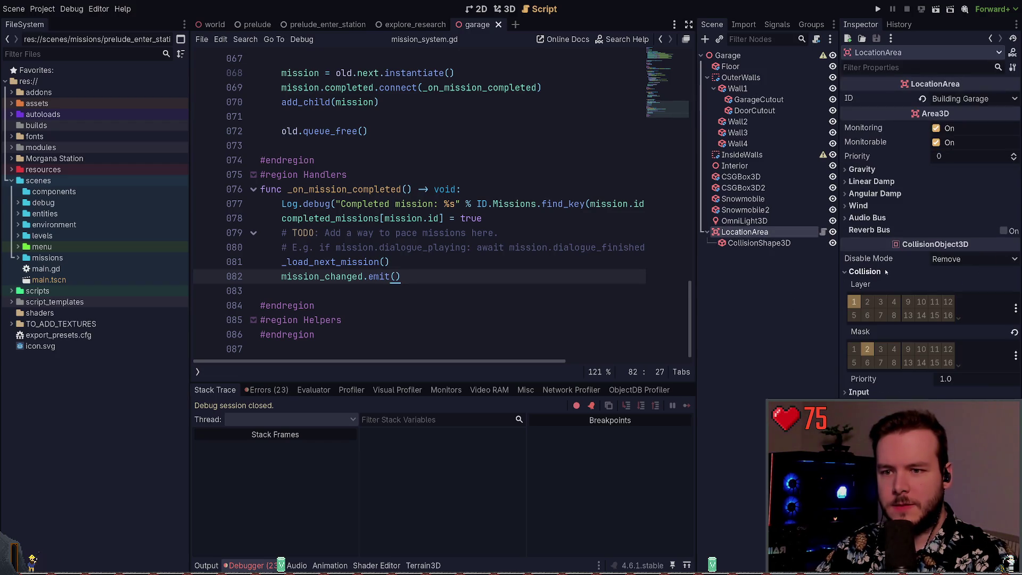
{"action": "left_click", "coordinate": [885, 272]}
{"action": "left_click", "coordinate": [884, 273]}
{"action": "left_click", "coordinate": [882, 273]}
{"action": "left_click", "coordinate": [880, 273]}
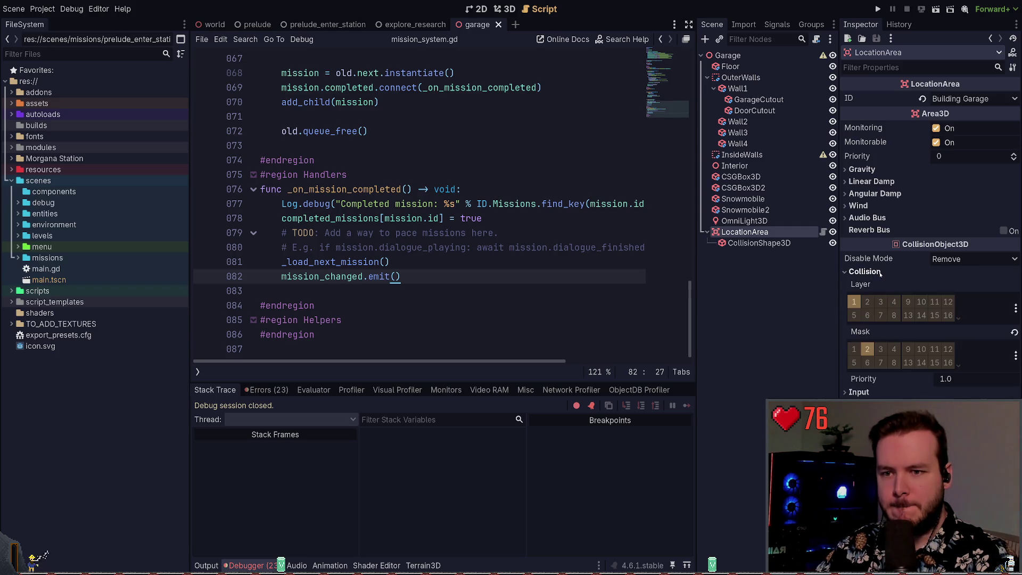
{"action": "left_click", "coordinate": [880, 273]}
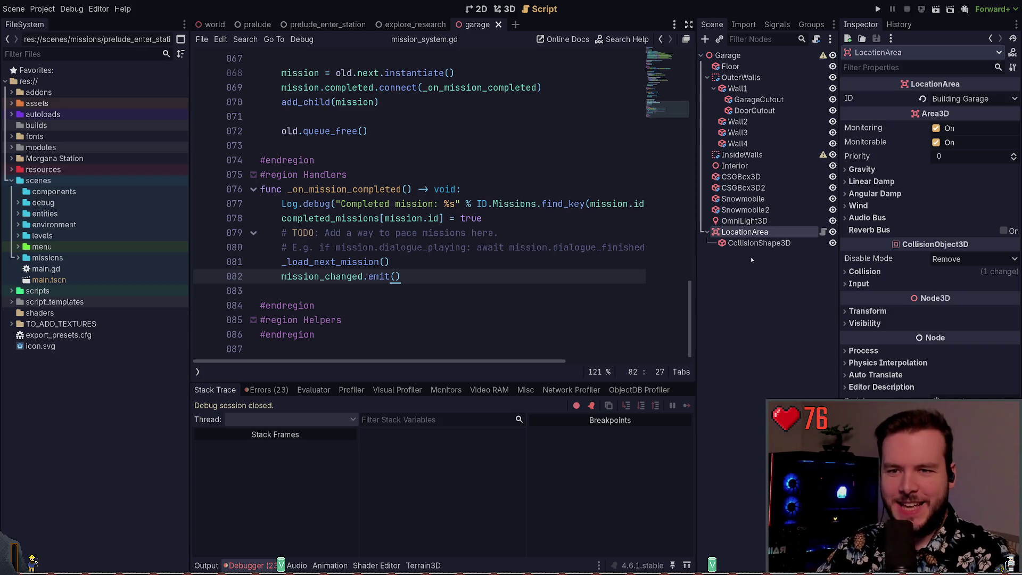
{"action": "left_click", "coordinate": [882, 273]}
{"action": "left_click", "coordinate": [883, 273]}
{"action": "left_click", "coordinate": [884, 274]}
{"action": "left_click", "coordinate": [883, 274]}
{"action": "left_click", "coordinate": [823, 232]}
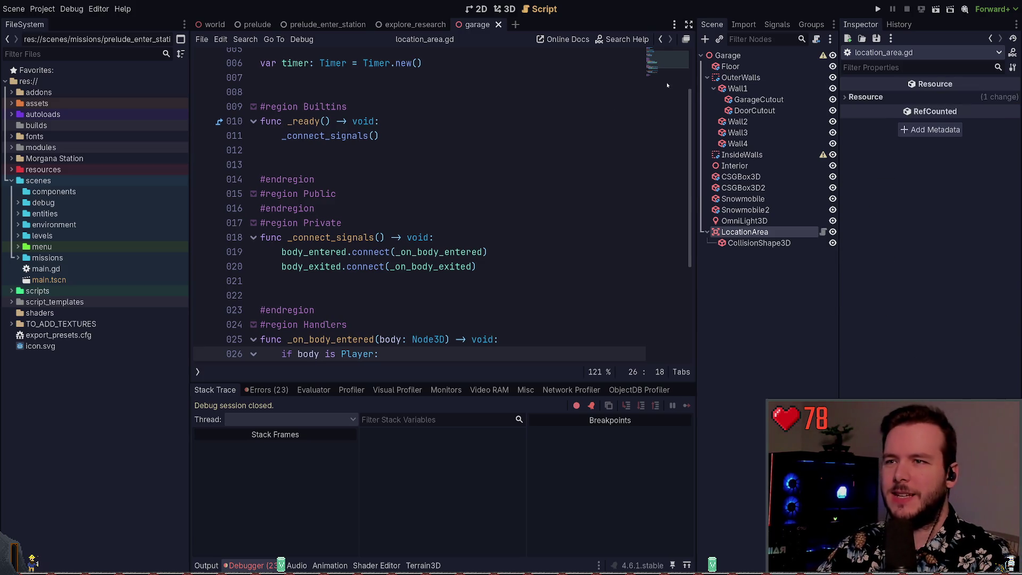
Review the _on_body_entered handler, then reselect LocationArea and save the garage scene with Ctrl+S.
{"action": "scroll", "coordinate": [450, 224], "scroll_direction": "up", "scroll_amount": 2}
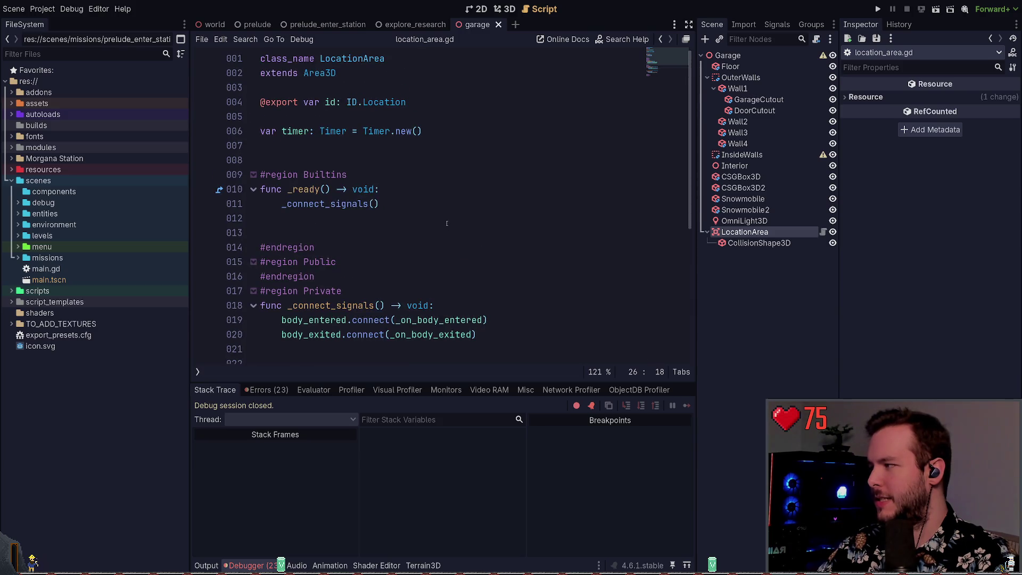
{"action": "scroll", "coordinate": [450, 221], "scroll_direction": "down", "scroll_amount": 2}
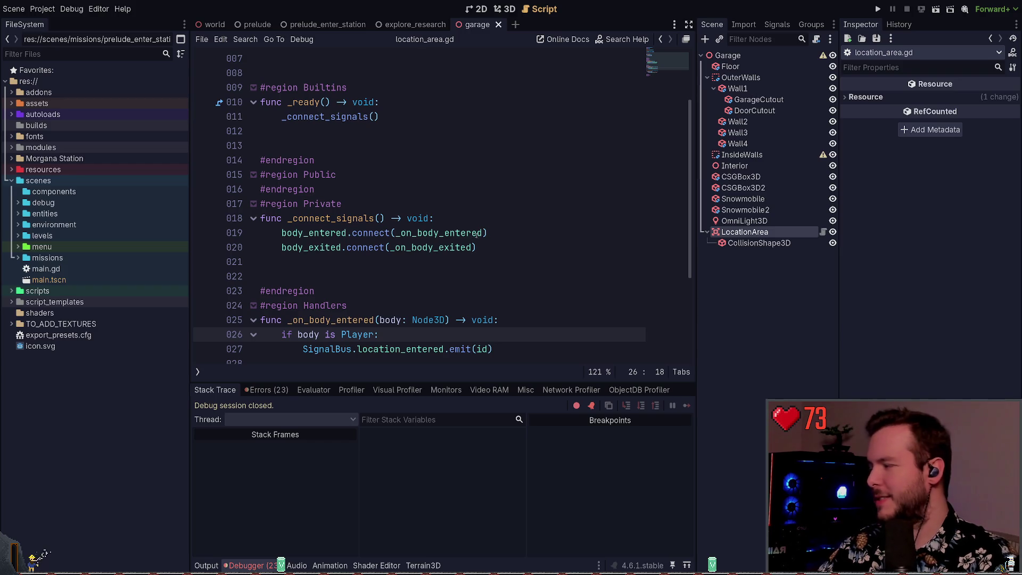
{"action": "left_click", "coordinate": [757, 233]}
{"action": "key", "text": "ctrl+s"}
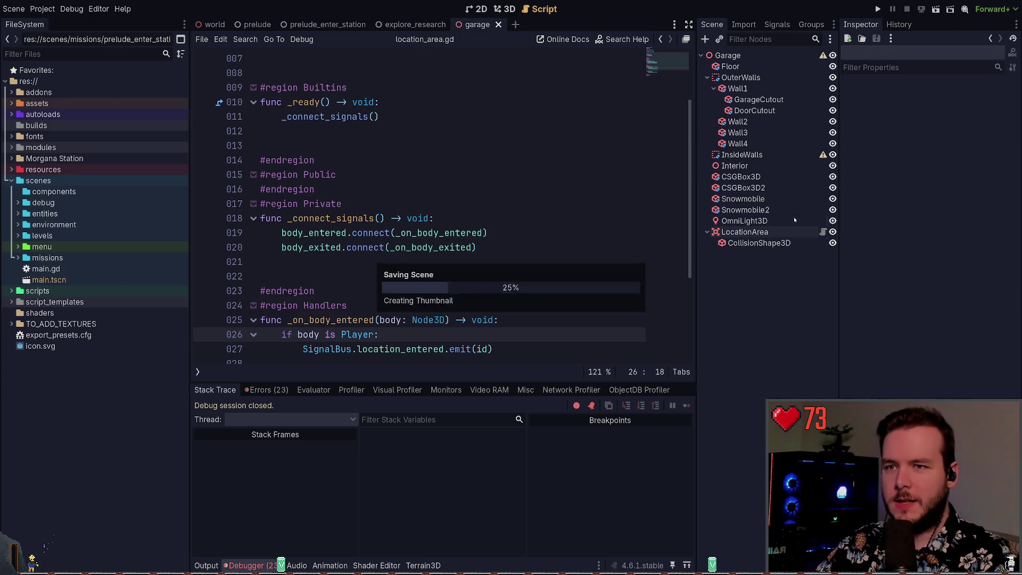